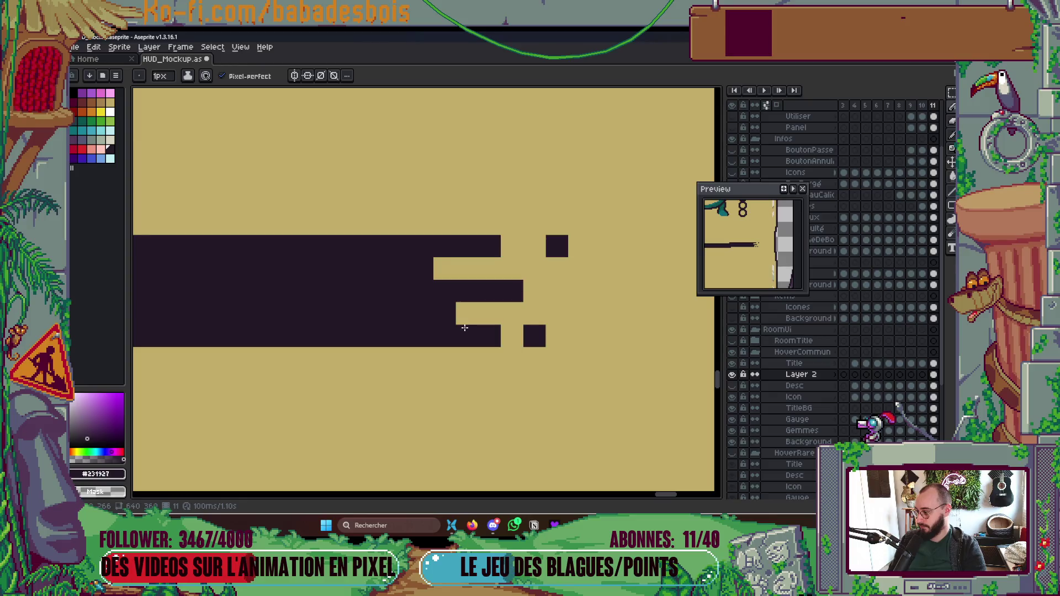
Step: Erase the stray dark pixel at the right end of the gauge bar
{"action": "left_click", "coordinate": [470, 328]}
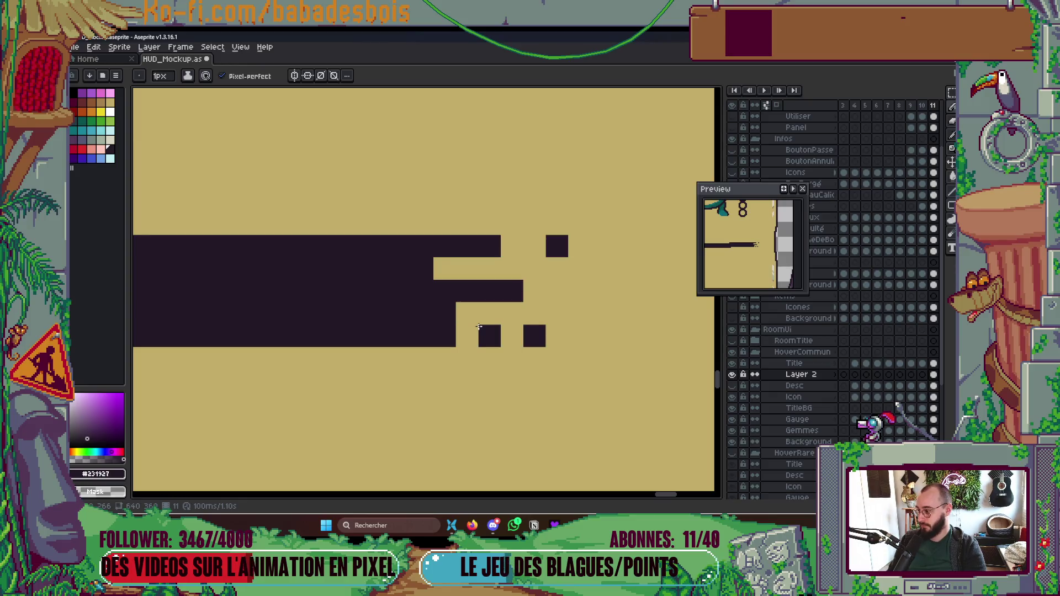
{"action": "scroll", "coordinate": [467, 268], "scroll_direction": "down", "scroll_amount": 10}
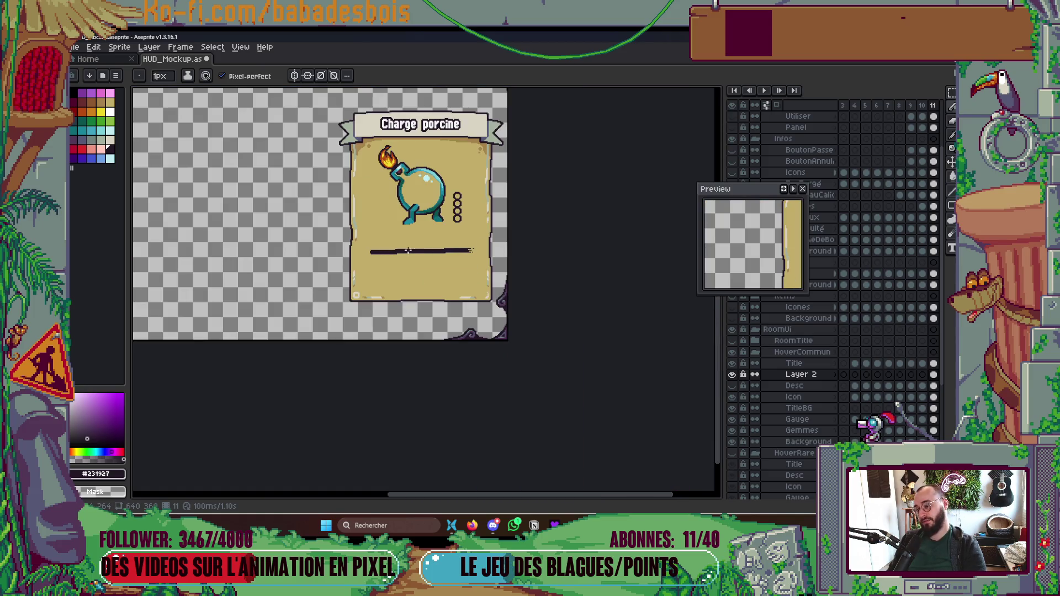
{"action": "scroll", "coordinate": [409, 251], "scroll_direction": "up", "scroll_amount": 5}
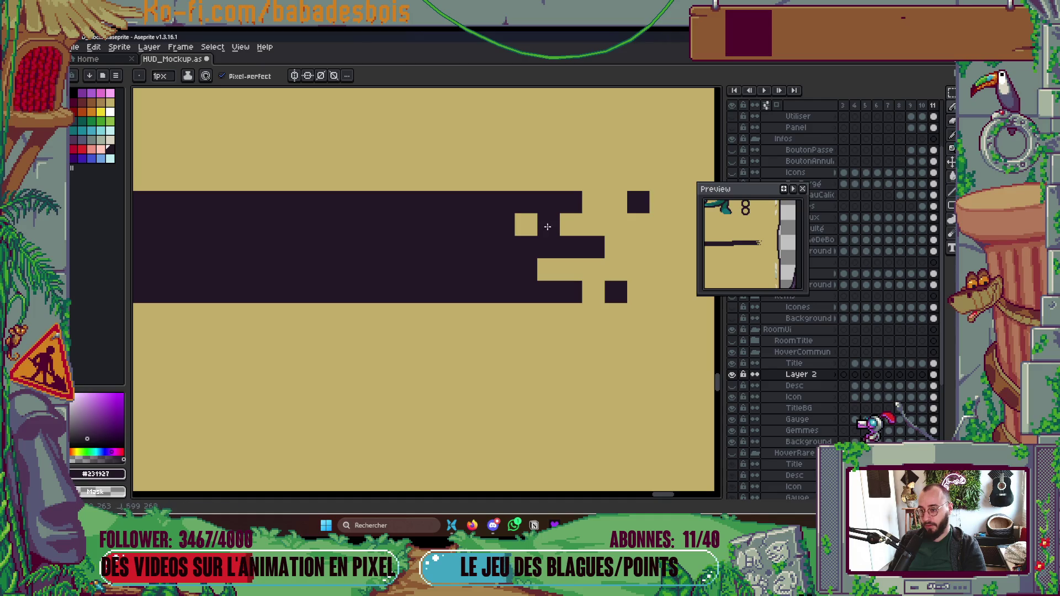
{"action": "scroll", "coordinate": [546, 228], "scroll_direction": "down", "scroll_amount": 6}
{"action": "scroll", "coordinate": [511, 221], "scroll_direction": "up", "scroll_amount": 3}
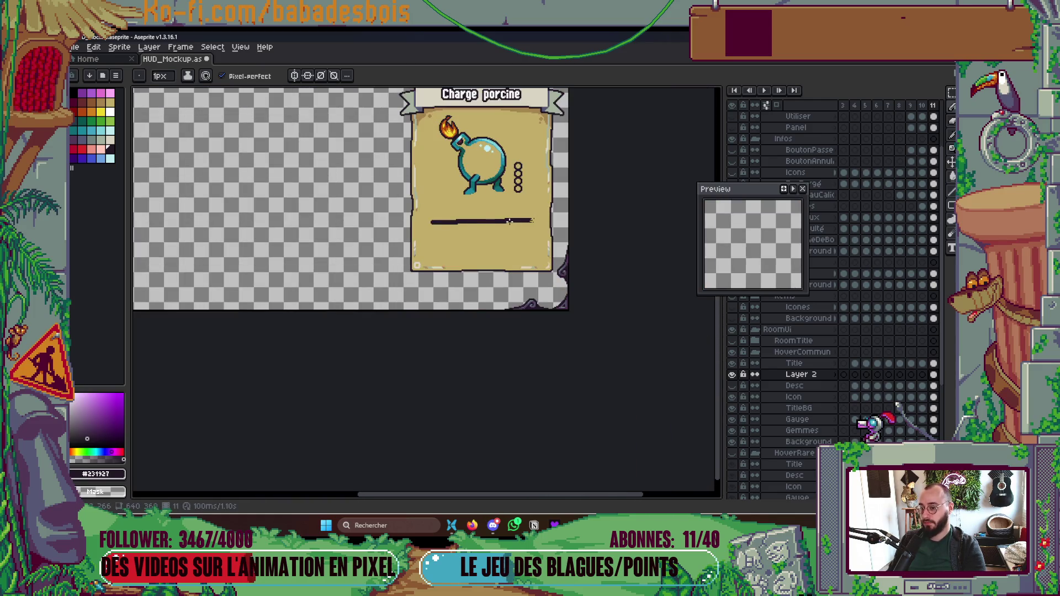
{"action": "scroll", "coordinate": [442, 221], "scroll_direction": "up", "scroll_amount": 4}
Step: Add a dark pixel left of the bar, erase stray pixels at both ends, then Alt+Tab
{"action": "left_click", "coordinate": [302, 221]}
{"action": "right_click", "coordinate": [321, 228]}
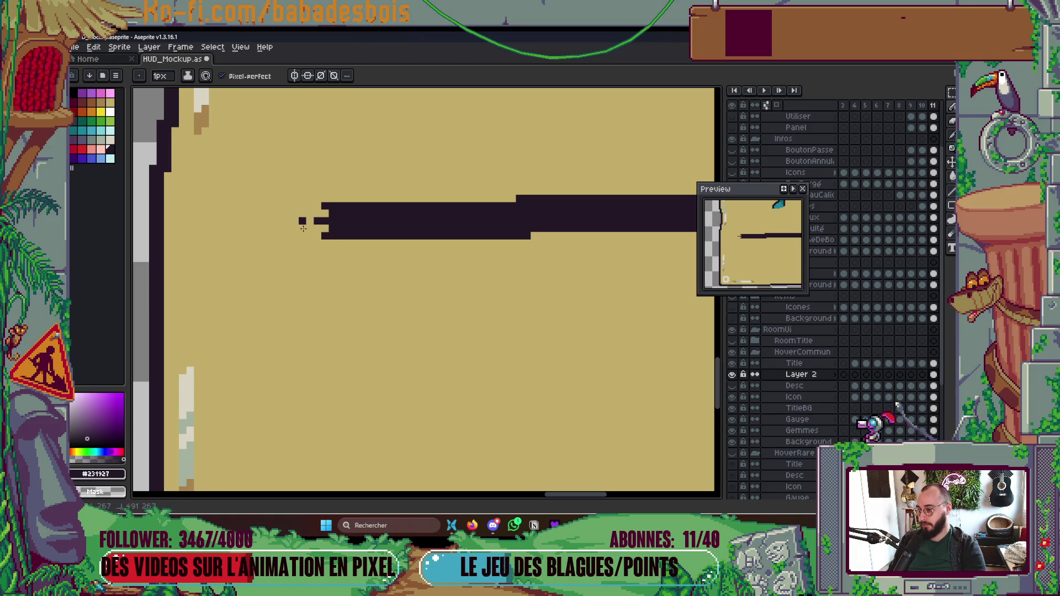
{"action": "scroll", "coordinate": [304, 228], "scroll_direction": "down", "scroll_amount": 5}
{"action": "scroll", "coordinate": [408, 232], "scroll_direction": "up", "scroll_amount": 3}
{"action": "right_click", "coordinate": [476, 243]}
{"action": "scroll", "coordinate": [420, 232], "scroll_direction": "up", "scroll_amount": 1}
{"action": "key", "text": "alt+Tab"}
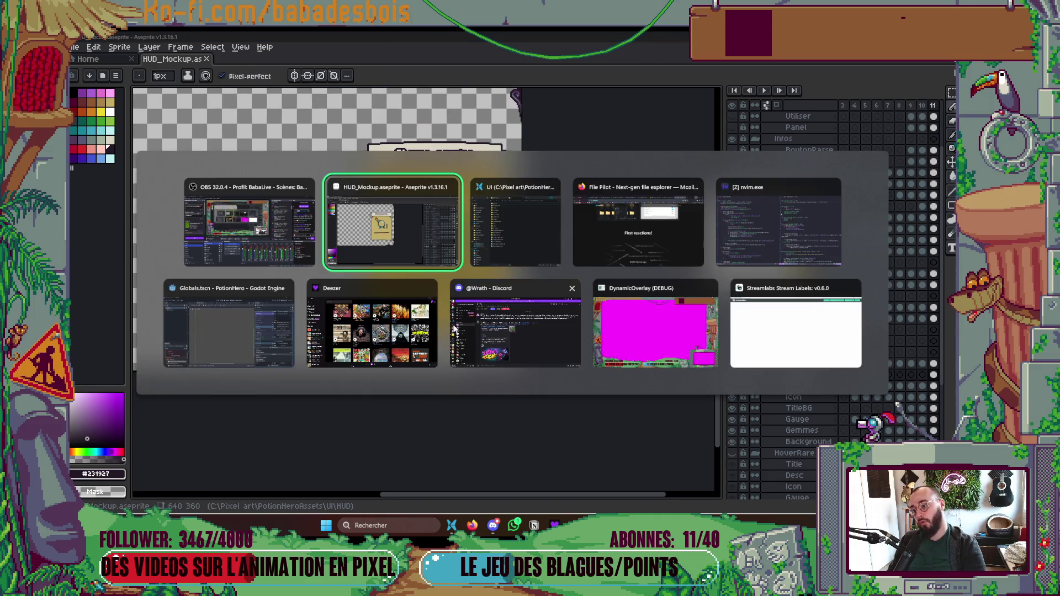
{"action": "key", "text": "Tab"}
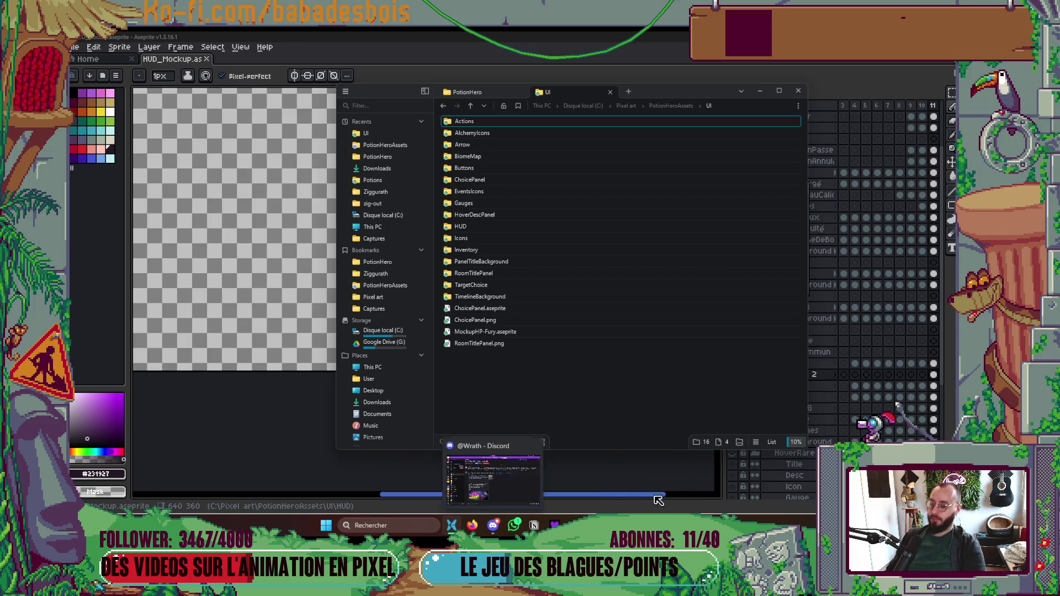
{"action": "left_click", "coordinate": [280, 456]}
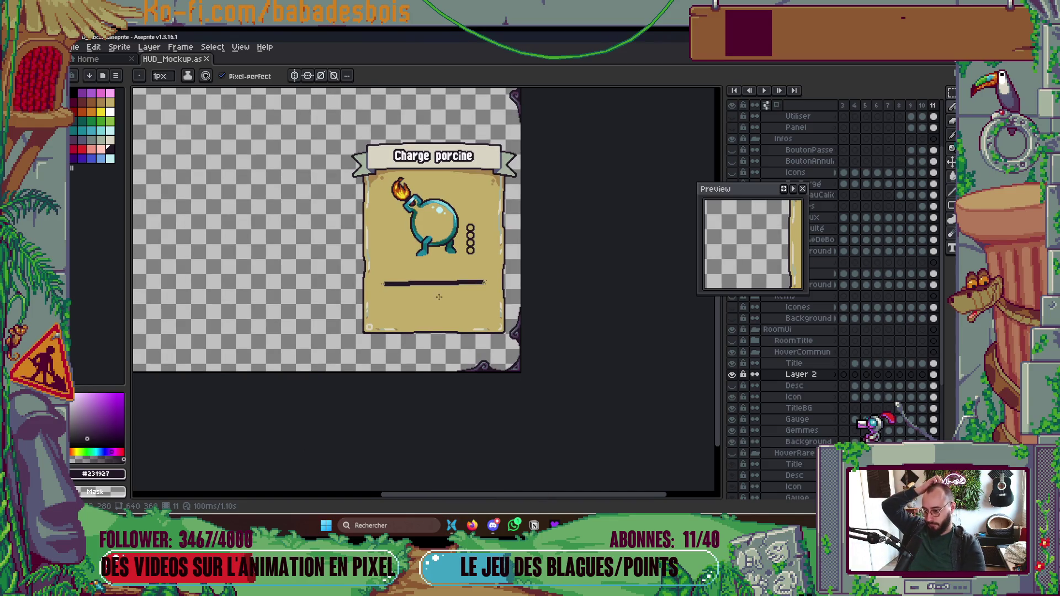
Step: Pencil over the tan gaps at the gauge bar's left end
{"action": "scroll", "coordinate": [367, 289], "scroll_direction": "up", "scroll_amount": 5}
{"action": "mouse_move", "coordinate": [367, 287]}
{"action": "left_mouse_down"}
{"action": "mouse_move", "coordinate": [337, 287]}
{"action": "mouse_move", "coordinate": [347, 308]}
{"action": "mouse_move", "coordinate": [331, 310]}
{"action": "left_mouse_up"}
{"action": "scroll", "coordinate": [332, 311], "scroll_direction": "down", "scroll_amount": 5}
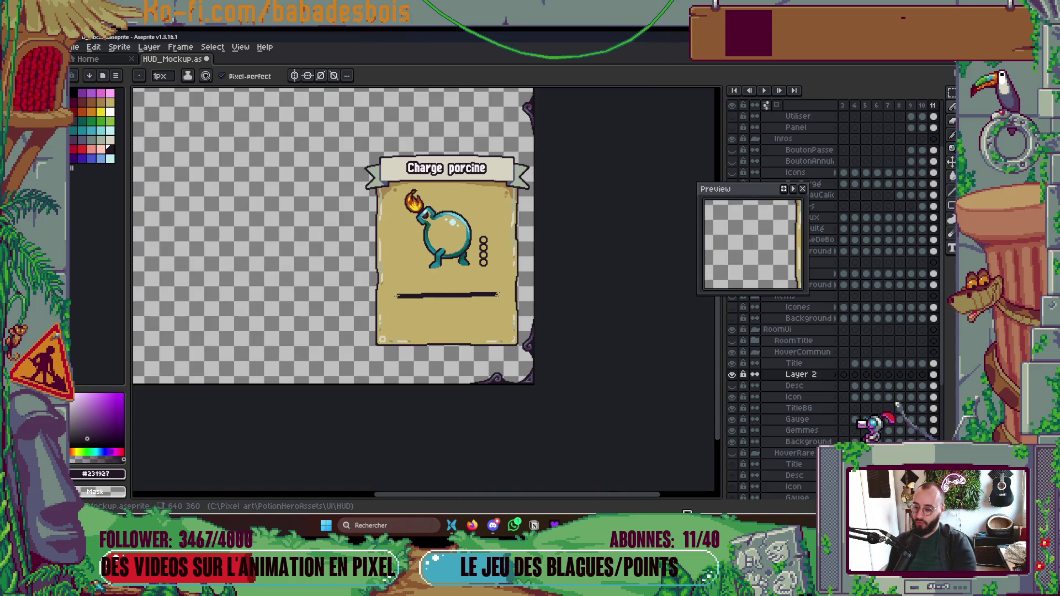
{"action": "scroll", "coordinate": [343, 256], "scroll_direction": "down", "scroll_amount": 3}
Step: Save HUD_Mockup and show its HUD folder in File Explorer, moving the window left
{"action": "key", "text": "v"}
{"action": "right_click", "coordinate": [177, 59]}
{"action": "left_click", "coordinate": [213, 105]}
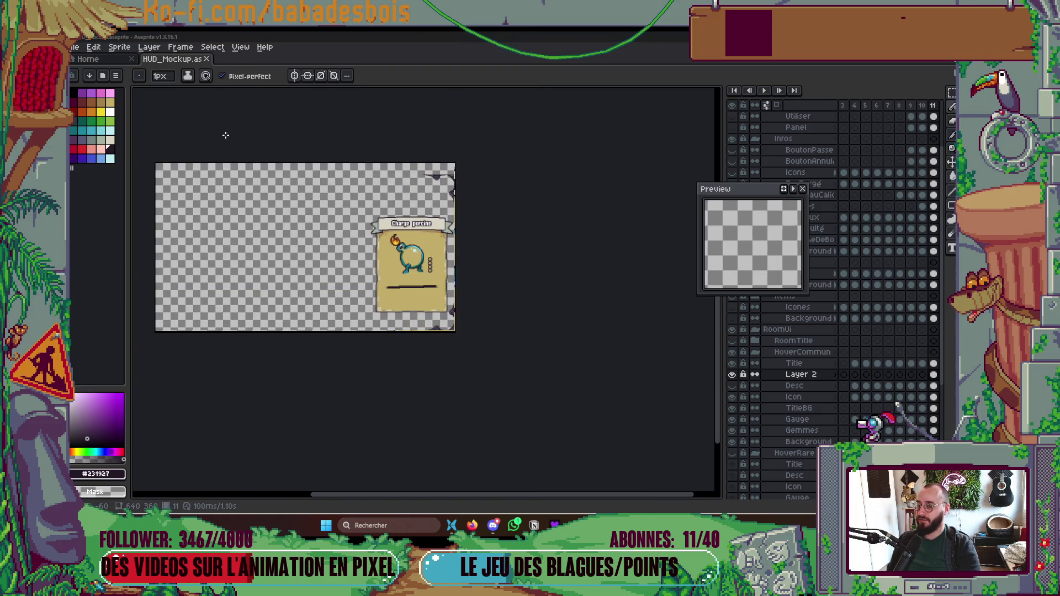
{"action": "mouse_move", "coordinate": [647, 111]}
{"action": "left_mouse_down"}
{"action": "mouse_move", "coordinate": [496, 78]}
{"action": "mouse_move", "coordinate": [572, 96]}
{"action": "left_mouse_up"}
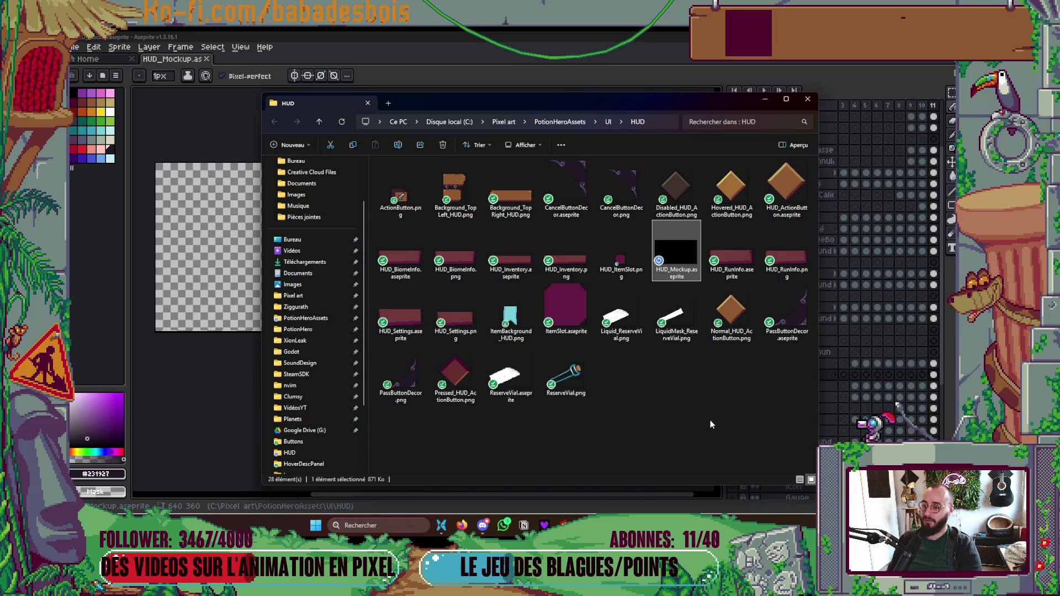
Step: Shift the HUD Explorer window left, close it, and open the file manager on the UI folder
{"action": "mouse_move", "coordinate": [532, 100]}
{"action": "left_mouse_down"}
{"action": "mouse_move", "coordinate": [489, 82]}
{"action": "mouse_move", "coordinate": [511, 120]}
{"action": "left_mouse_up"}
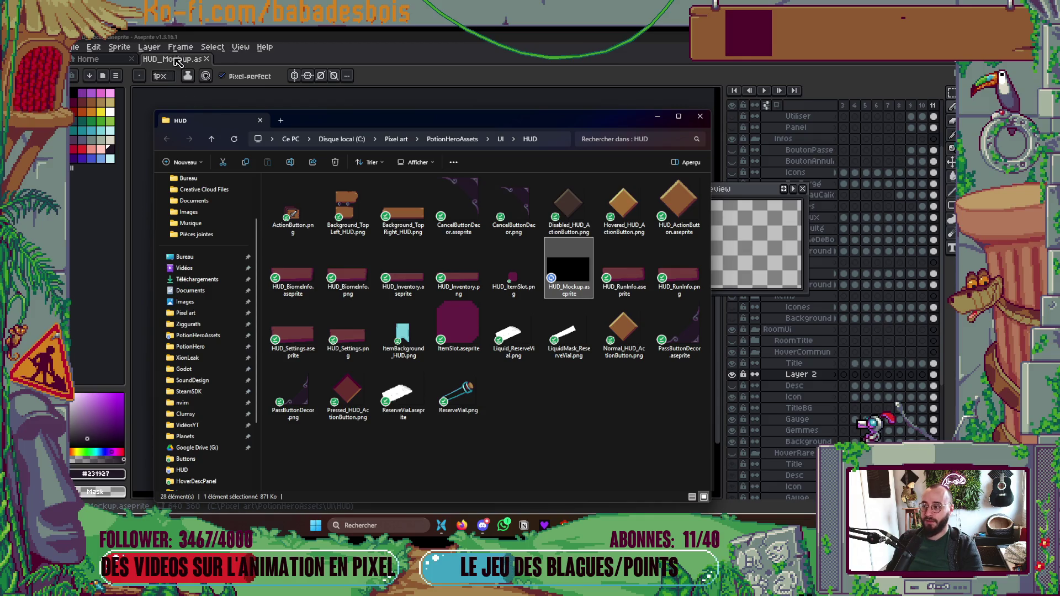
{"action": "mouse_move", "coordinate": [528, 120]}
{"action": "left_mouse_down"}
{"action": "mouse_move", "coordinate": [473, 97]}
{"action": "mouse_move", "coordinate": [476, 110]}
{"action": "left_mouse_up"}
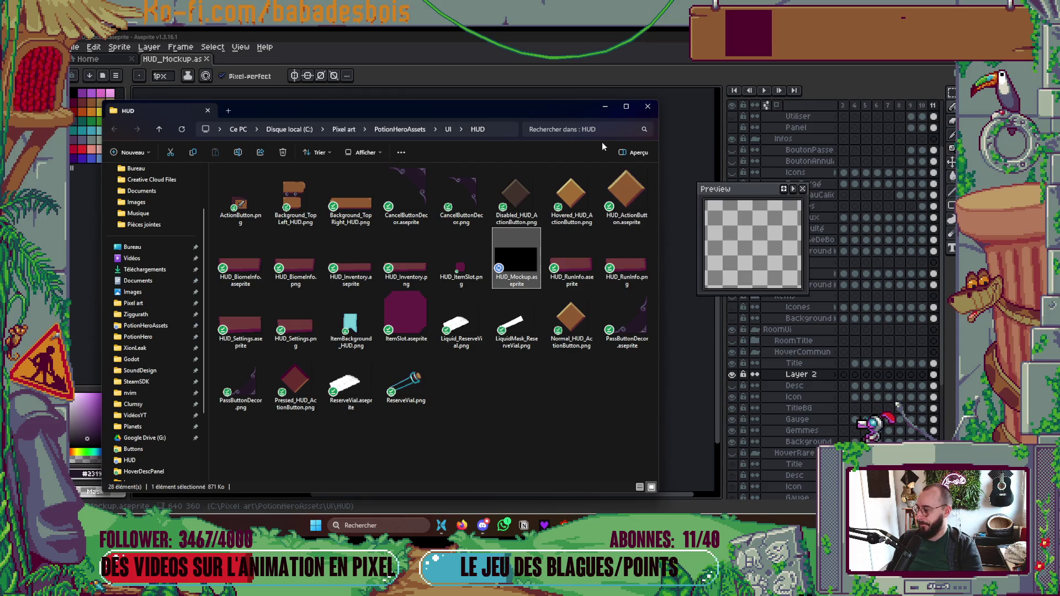
{"action": "left_click", "coordinate": [642, 108]}
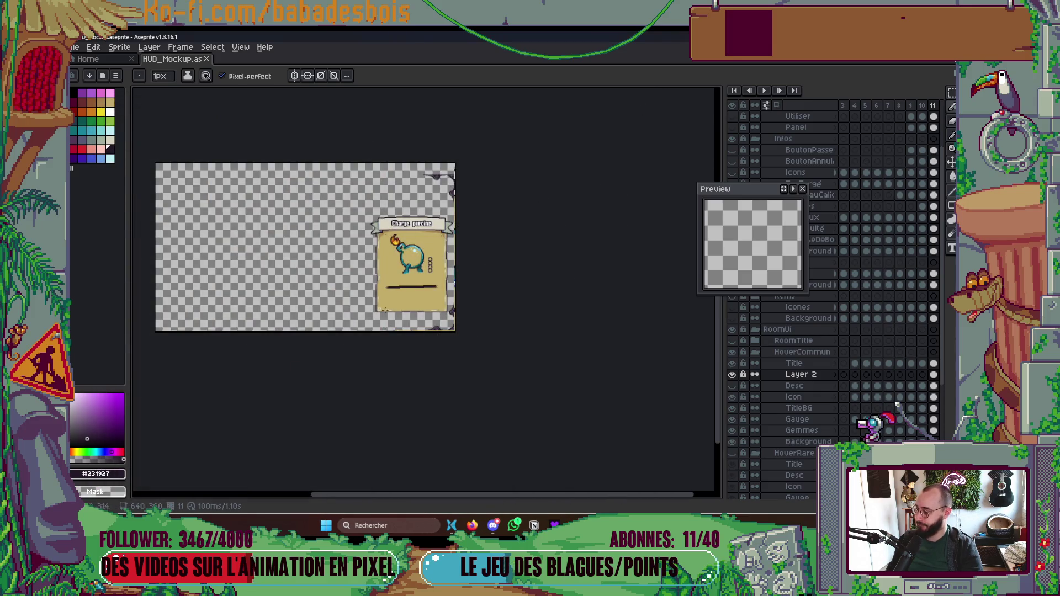
{"action": "left_click", "coordinate": [458, 525]}
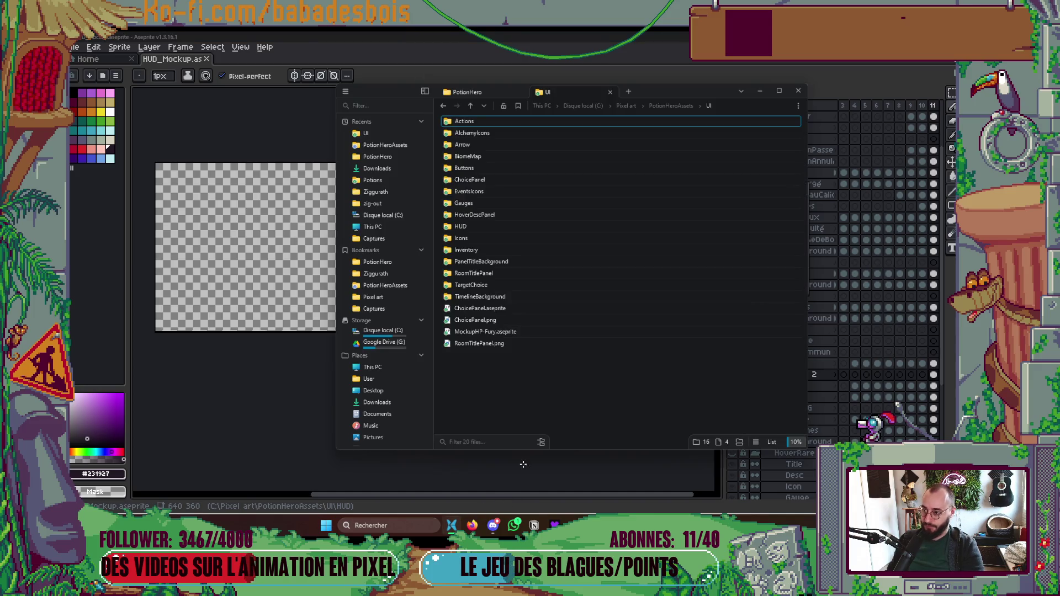
Step: Select the HUD folder and switch the file list layout to M Icons
{"action": "left_click", "coordinate": [637, 229]}
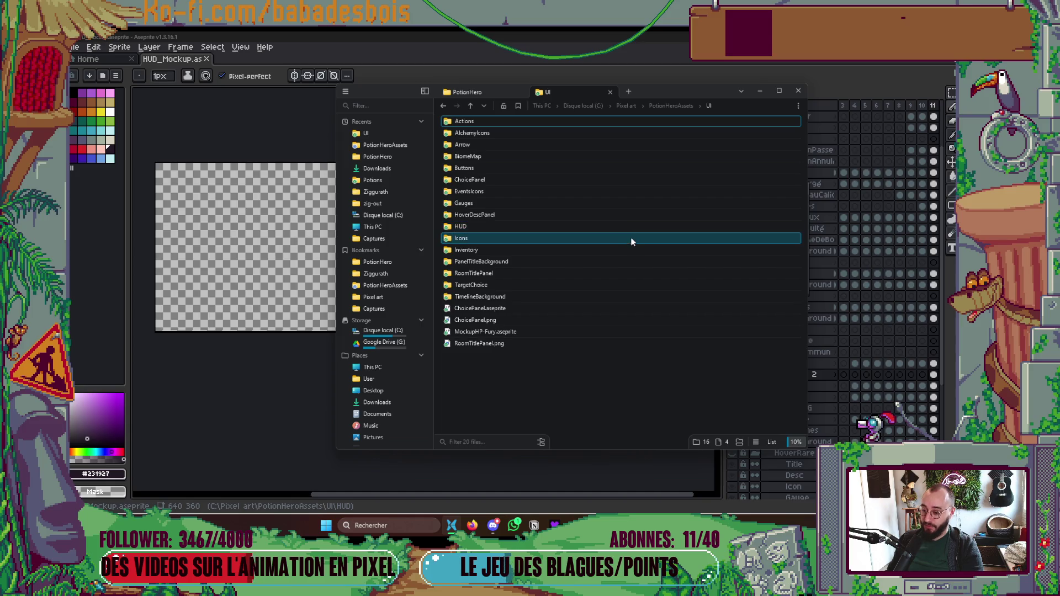
{"action": "left_click", "coordinate": [758, 443]}
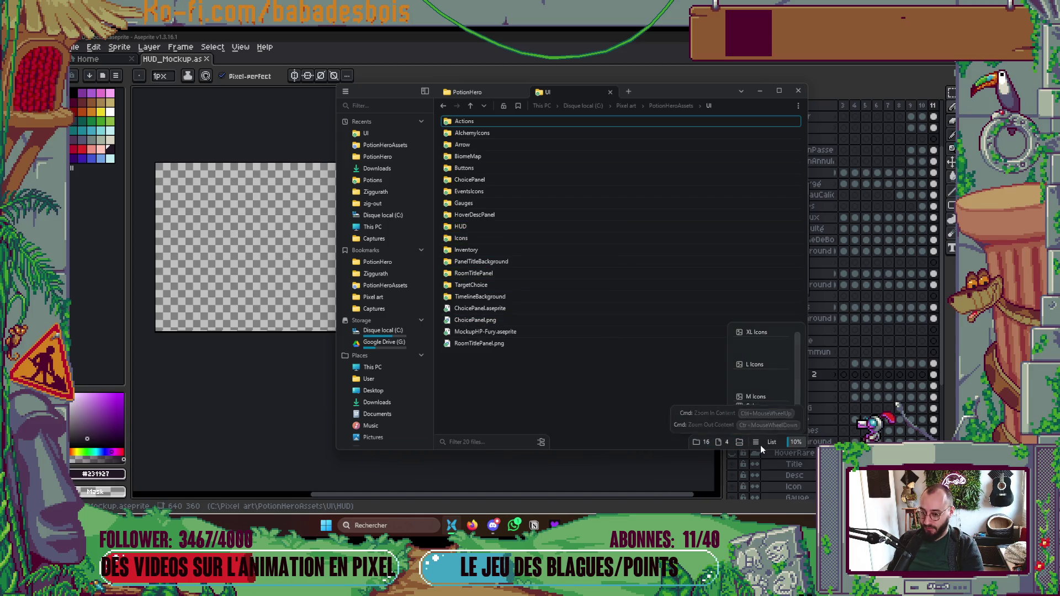
{"action": "left_click", "coordinate": [575, 364]}
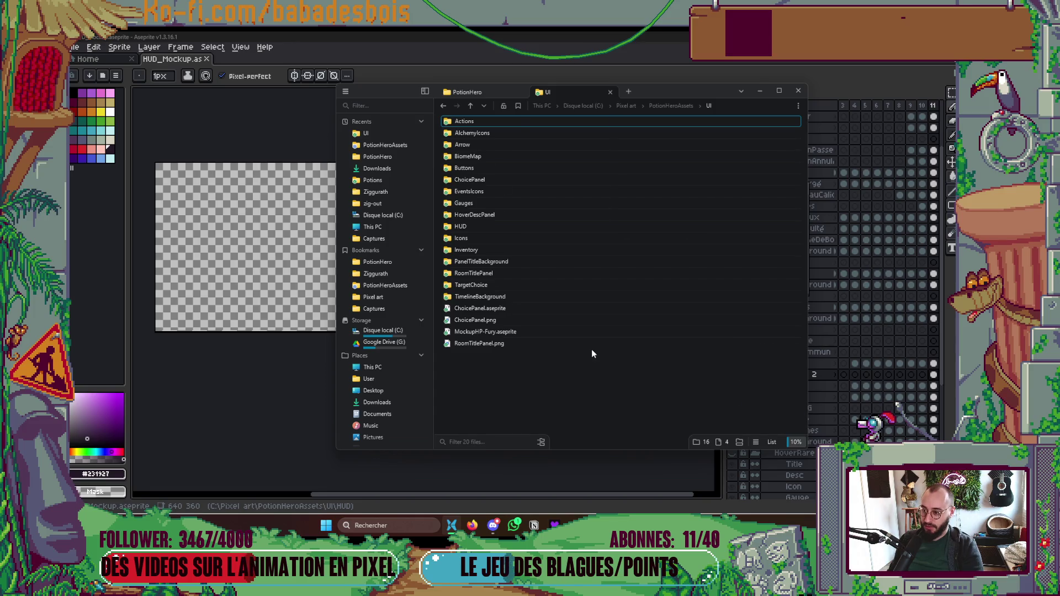
{"action": "scroll", "coordinate": [591, 350], "scroll_direction": "up", "scroll_amount": 2, "text": "ctrl"}
{"action": "scroll", "coordinate": [590, 345], "scroll_direction": "down", "scroll_amount": 1, "text": "ctrl"}
{"action": "scroll", "coordinate": [586, 345], "scroll_direction": "up", "scroll_amount": 1, "text": "ctrl"}
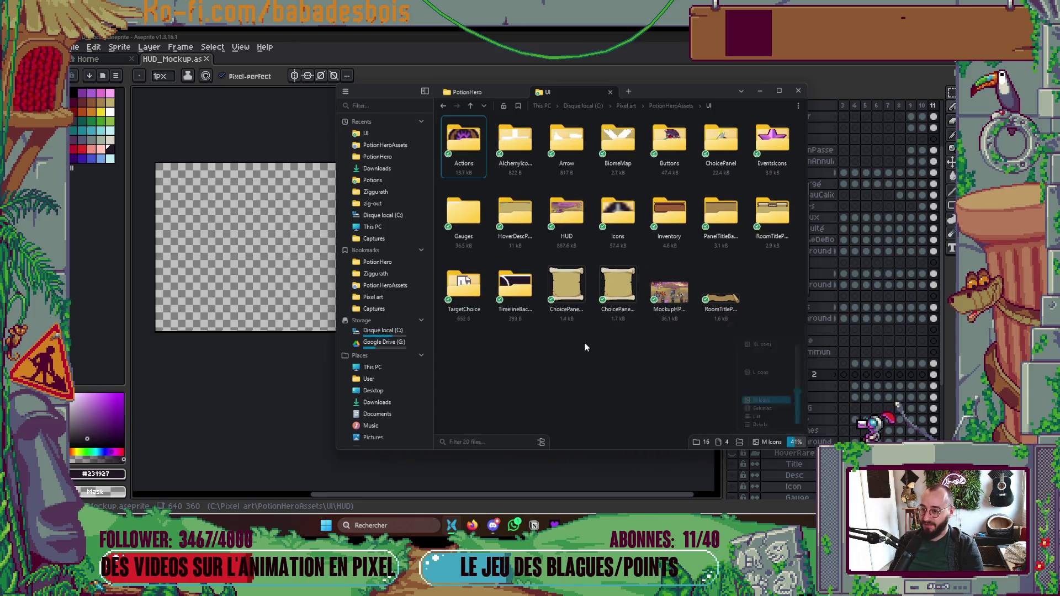
{"action": "scroll", "coordinate": [585, 345], "scroll_direction": "up", "scroll_amount": 2, "text": "ctrl"}
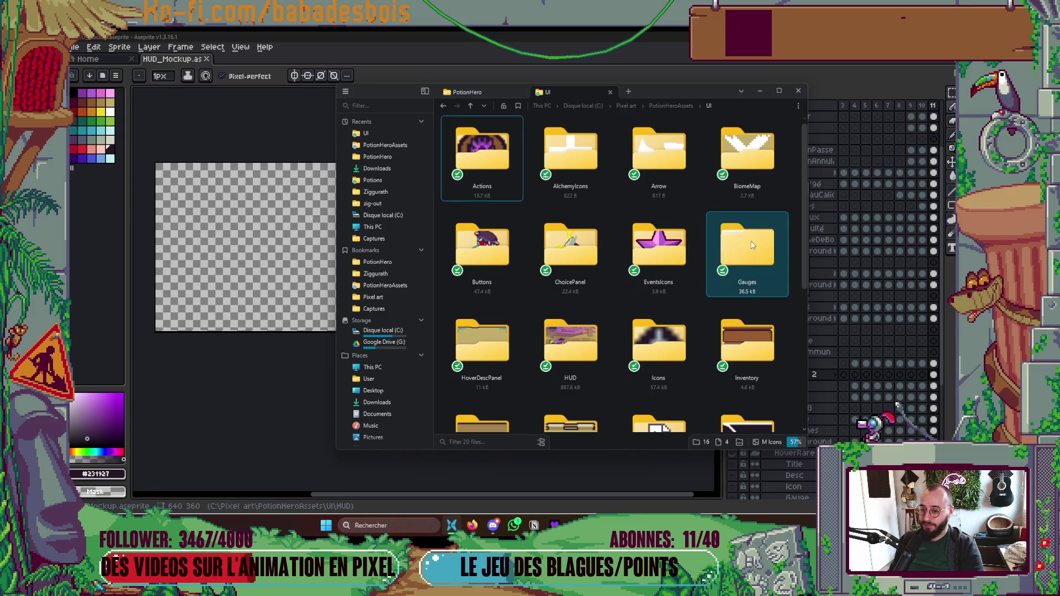
Step: Look inside the Gauges folder, then go to the root of Disque local (C:)
{"action": "double_click", "coordinate": [749, 246]}
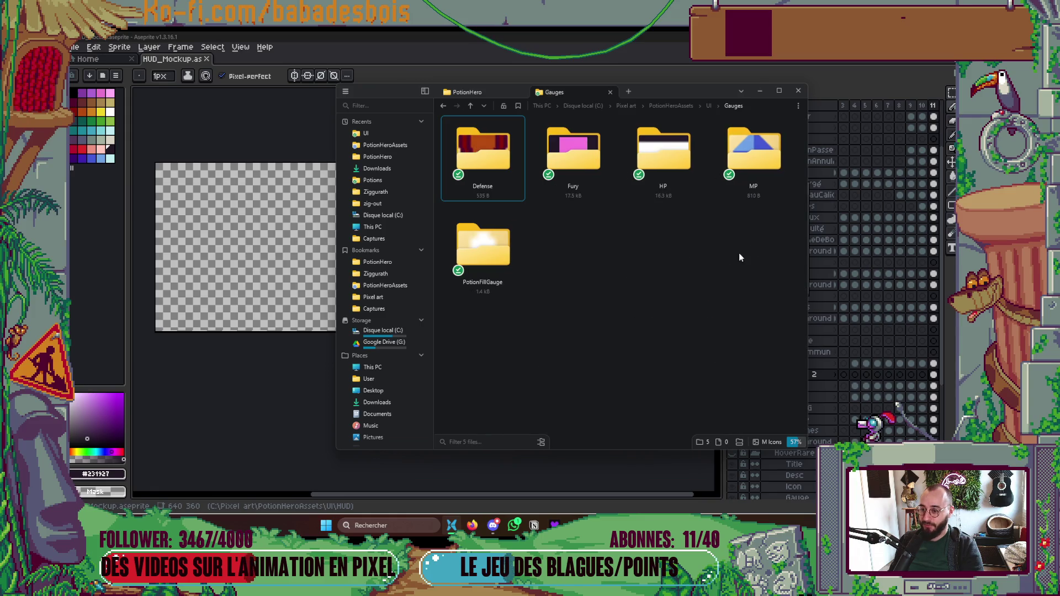
{"action": "left_click", "coordinate": [397, 216]}
{"action": "left_click", "coordinate": [460, 445]}
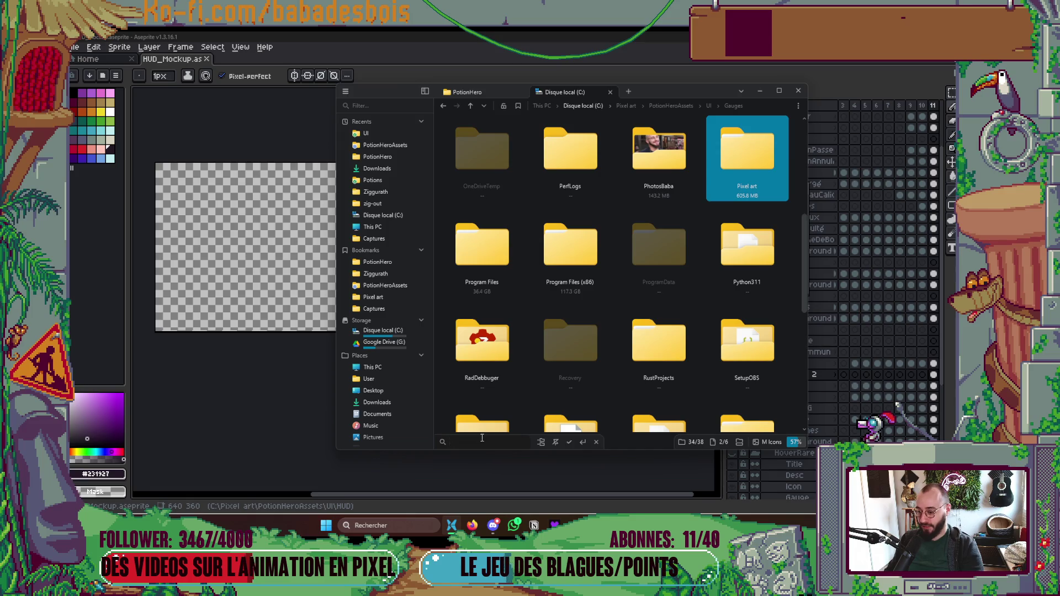
Step: Search all subfolders of the C: drive for 'Plop'
{"action": "type", "text": "Plop"}
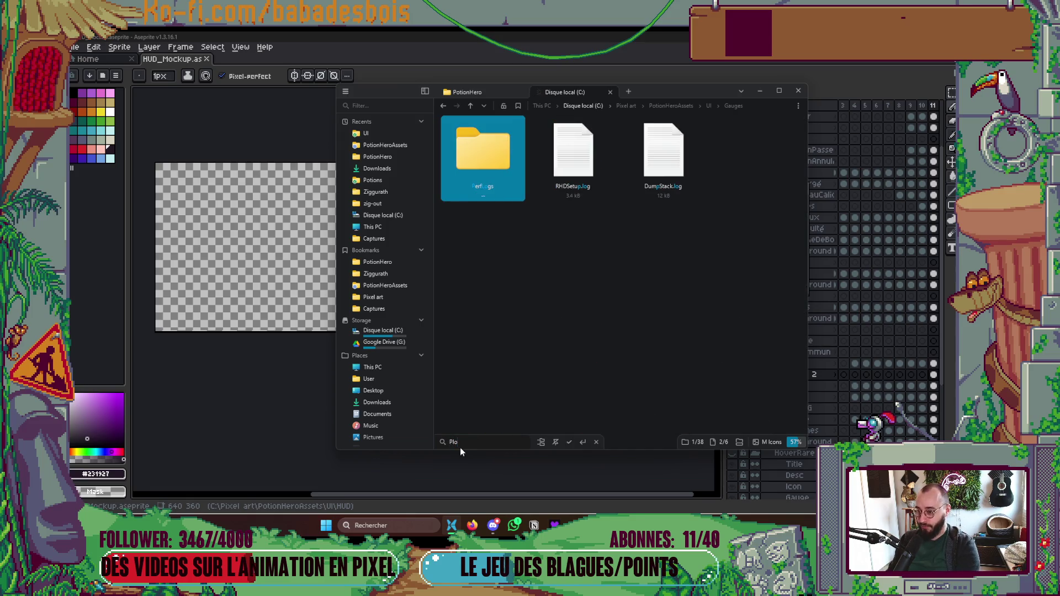
{"action": "key", "text": "BackSpace"}
{"action": "key", "text": "BackSpace"}
{"action": "key", "text": "BackSpace"}
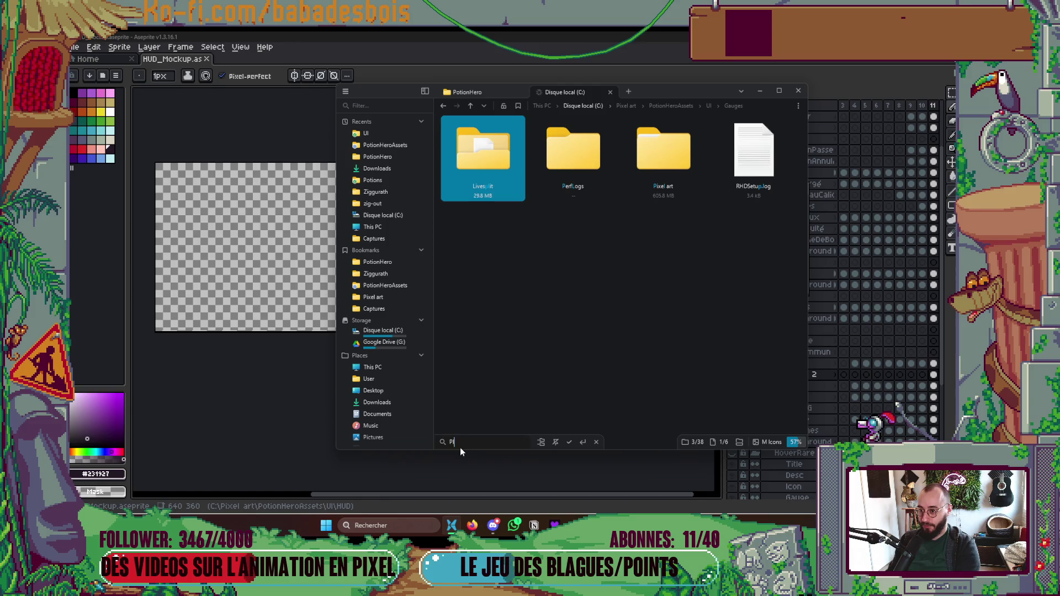
{"action": "left_click", "coordinate": [541, 441]}
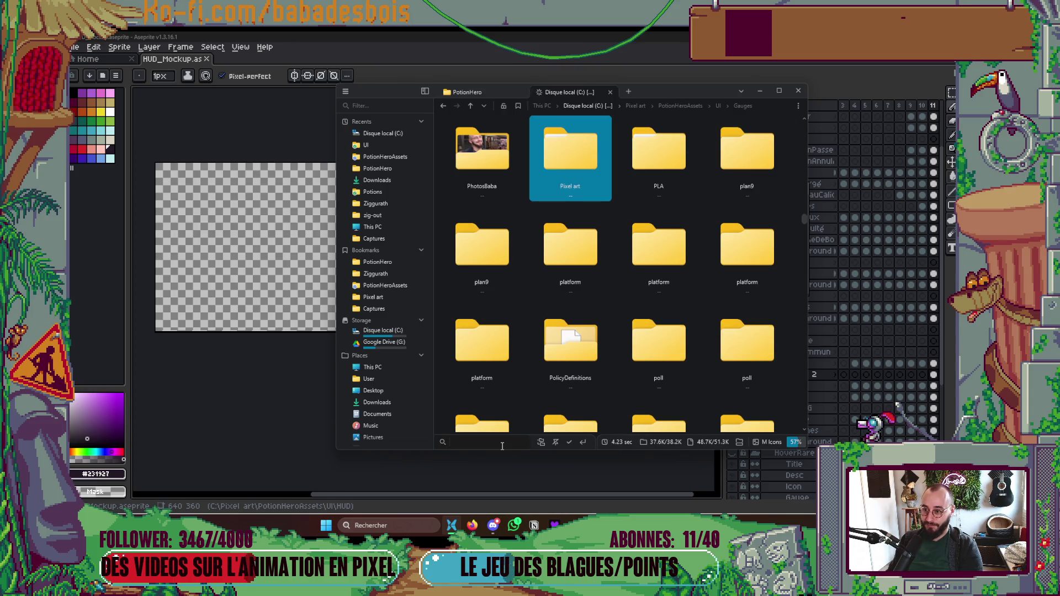
{"action": "scroll", "coordinate": [711, 373], "scroll_direction": "down", "scroll_amount": 5}
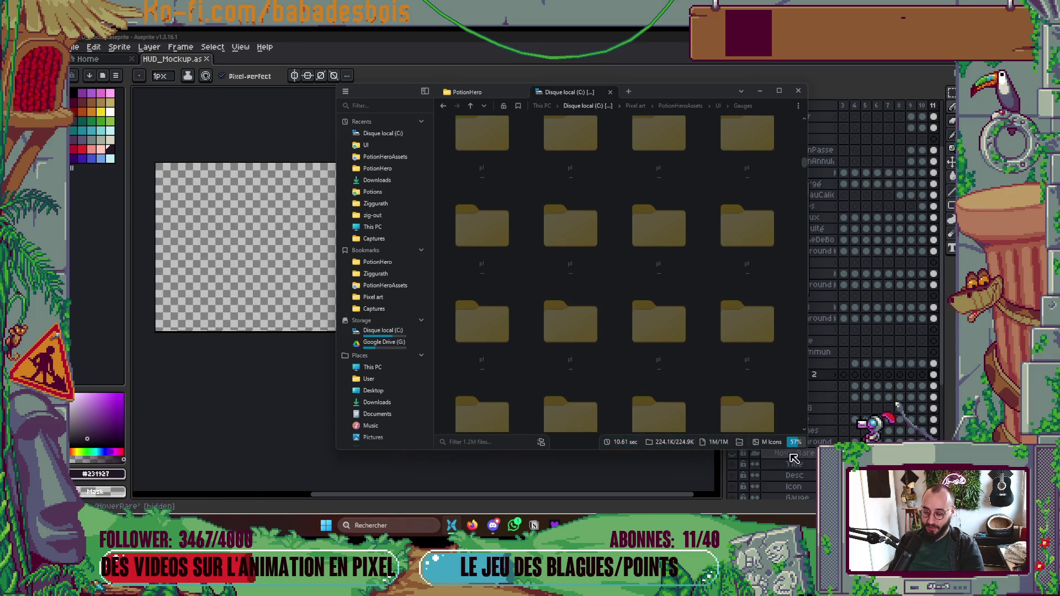
{"action": "scroll", "coordinate": [691, 391], "scroll_direction": "down", "scroll_amount": 1}
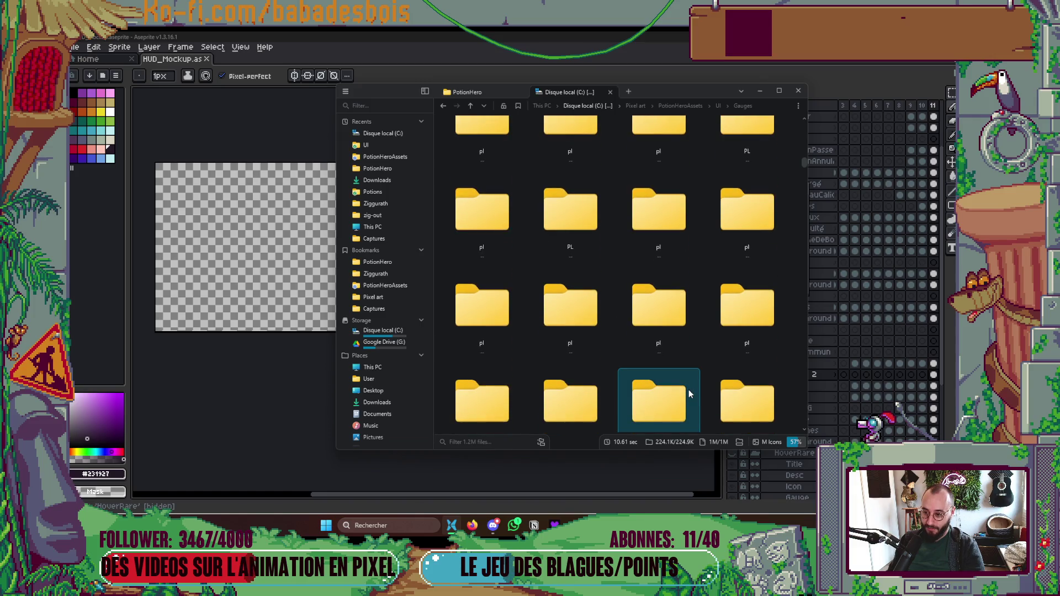
{"action": "scroll", "coordinate": [636, 390], "scroll_direction": "down", "scroll_amount": 3}
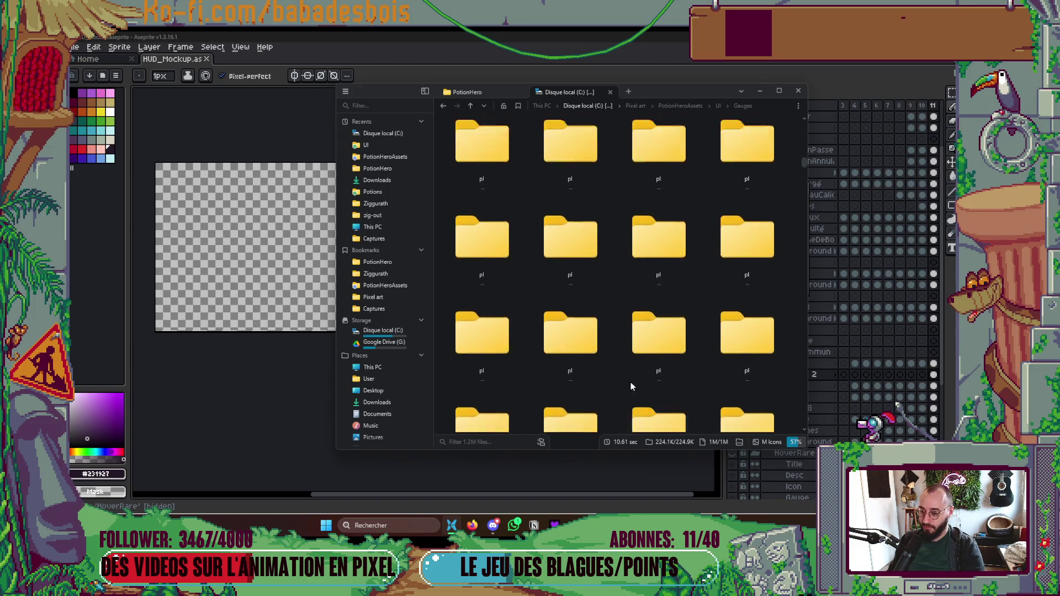
Step: Filter the folder names by 'Plop' and close the Disque local (C:) tab
{"action": "left_click", "coordinate": [509, 442]}
{"action": "type", "text": "Plop"}
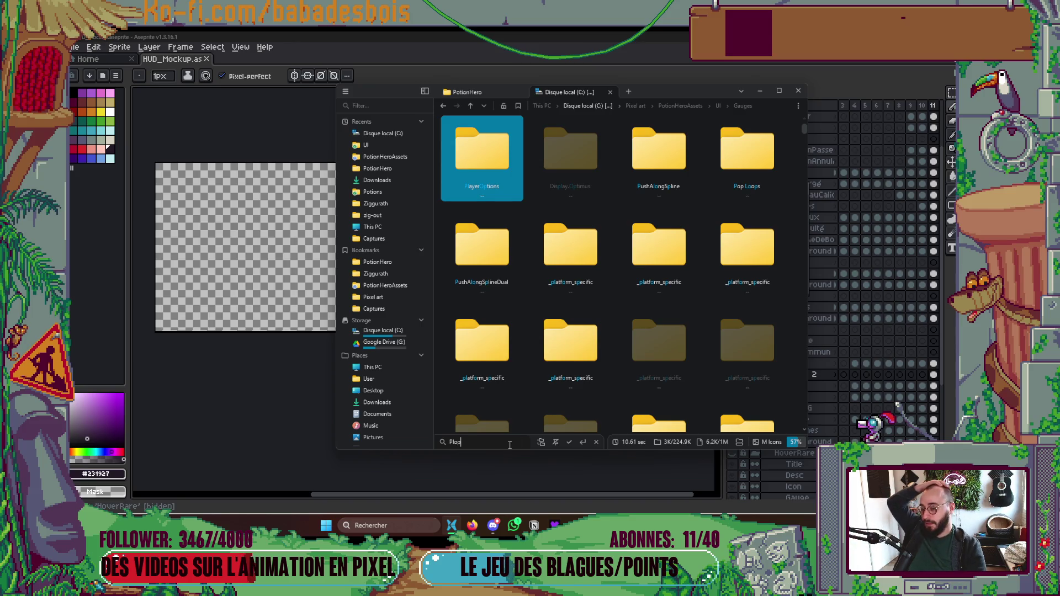
{"action": "left_click", "coordinate": [610, 92]}
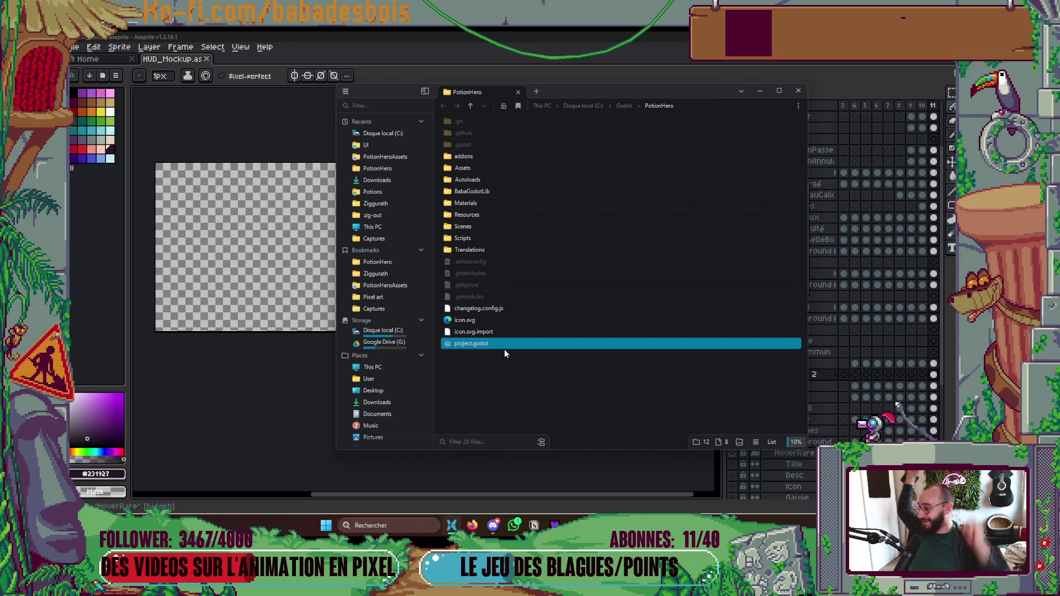
Step: Minimize File Pilot and paint dark pixels extending the gauge bar's right end
{"action": "left_click", "coordinate": [760, 91]}
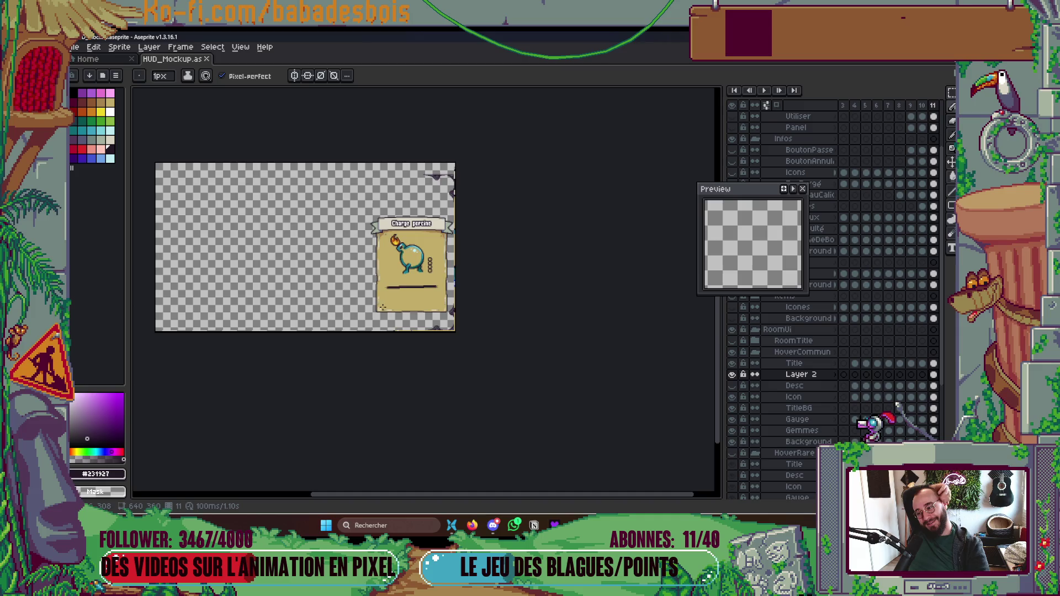
{"action": "scroll", "coordinate": [406, 271], "scroll_direction": "up", "scroll_amount": 3}
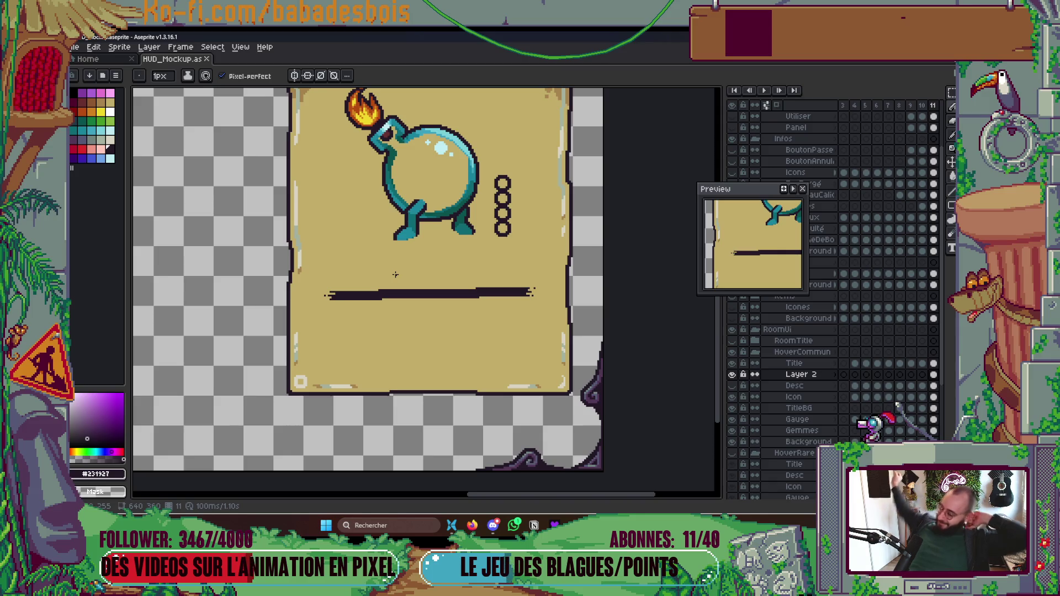
{"action": "scroll", "coordinate": [338, 274], "scroll_direction": "up", "scroll_amount": 3}
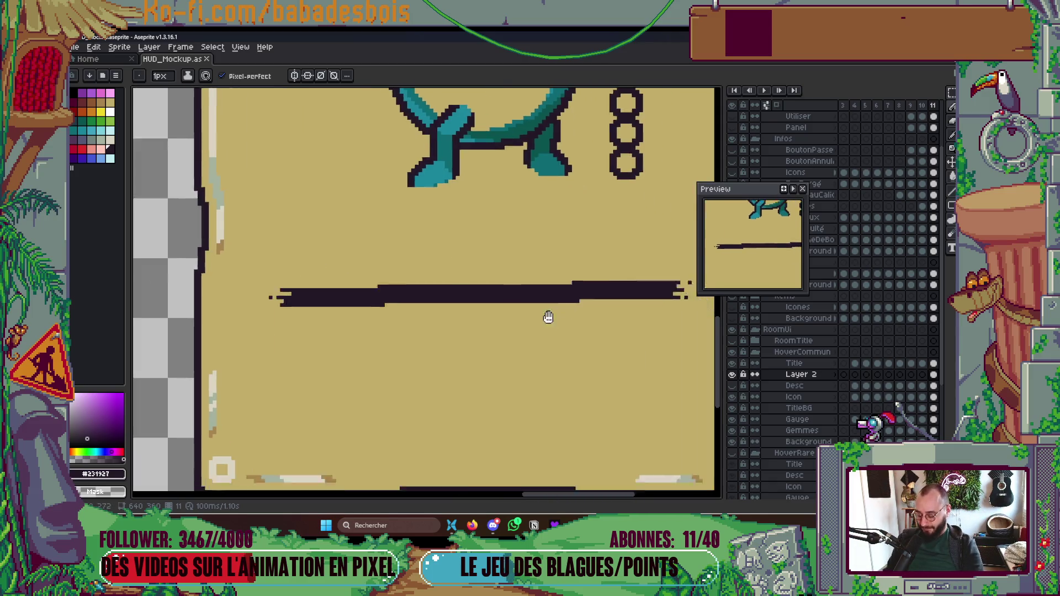
{"action": "scroll", "coordinate": [574, 276], "scroll_direction": "up", "scroll_amount": 4}
{"action": "left_click_drag", "start_coordinate": [552, 260], "coordinate": [568, 291]}
{"action": "scroll", "coordinate": [533, 348], "scroll_direction": "down", "scroll_amount": 5}
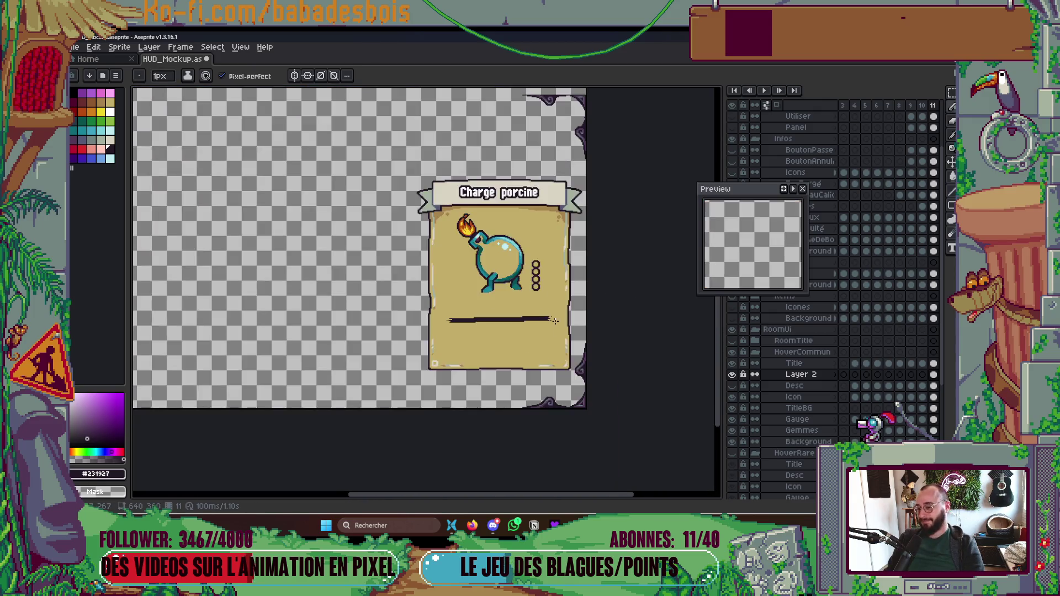
{"action": "scroll", "coordinate": [574, 345], "scroll_direction": "up", "scroll_amount": 2}
{"action": "scroll", "coordinate": [536, 311], "scroll_direction": "up", "scroll_amount": 3}
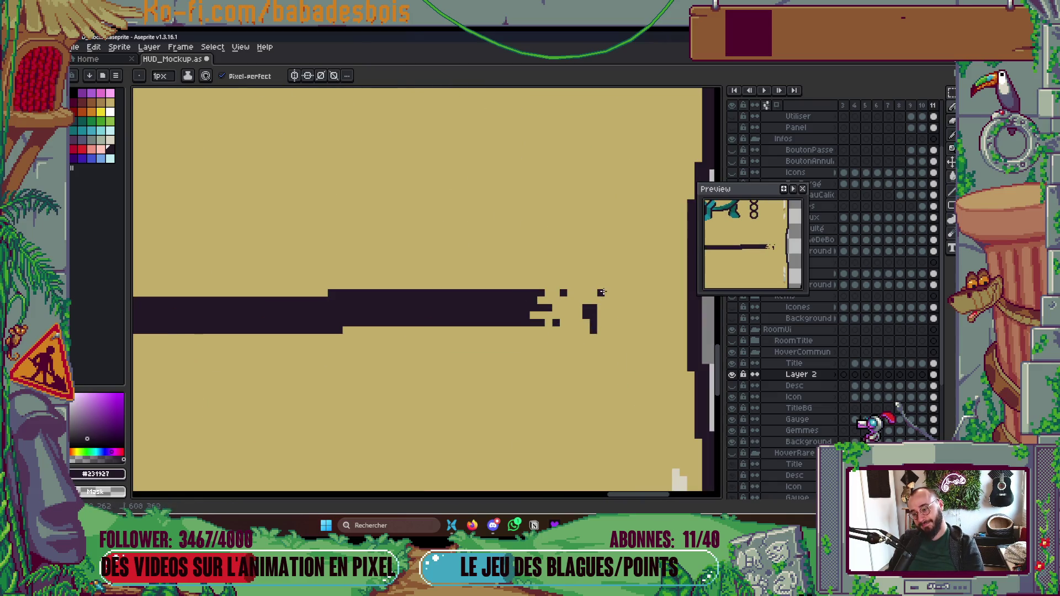
{"action": "scroll", "coordinate": [575, 372], "scroll_direction": "down", "scroll_amount": 3}
{"action": "scroll", "coordinate": [499, 321], "scroll_direction": "down", "scroll_amount": 4}
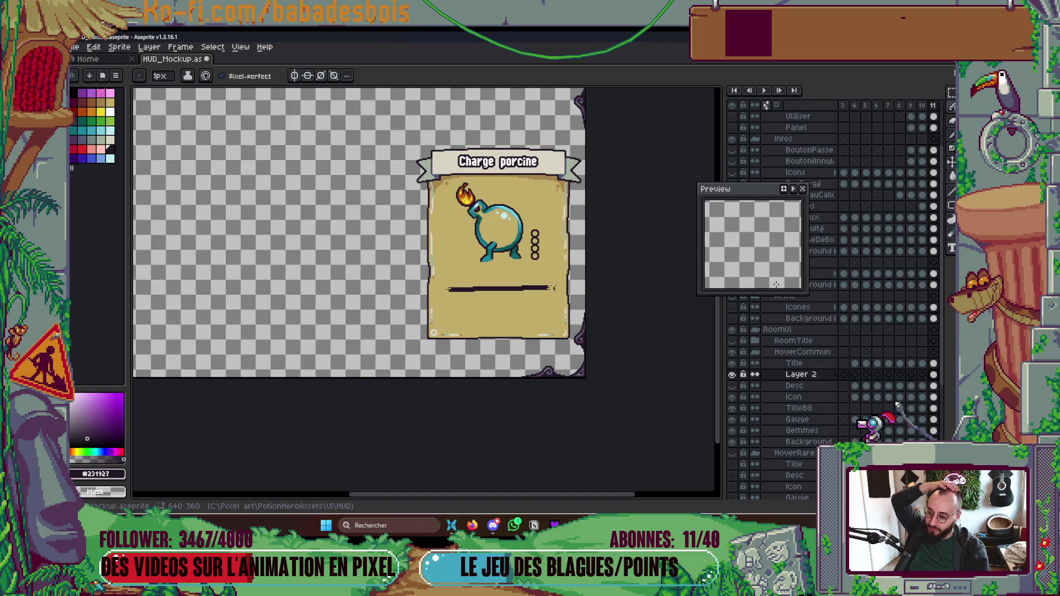
{"action": "left_click", "coordinate": [450, 530]}
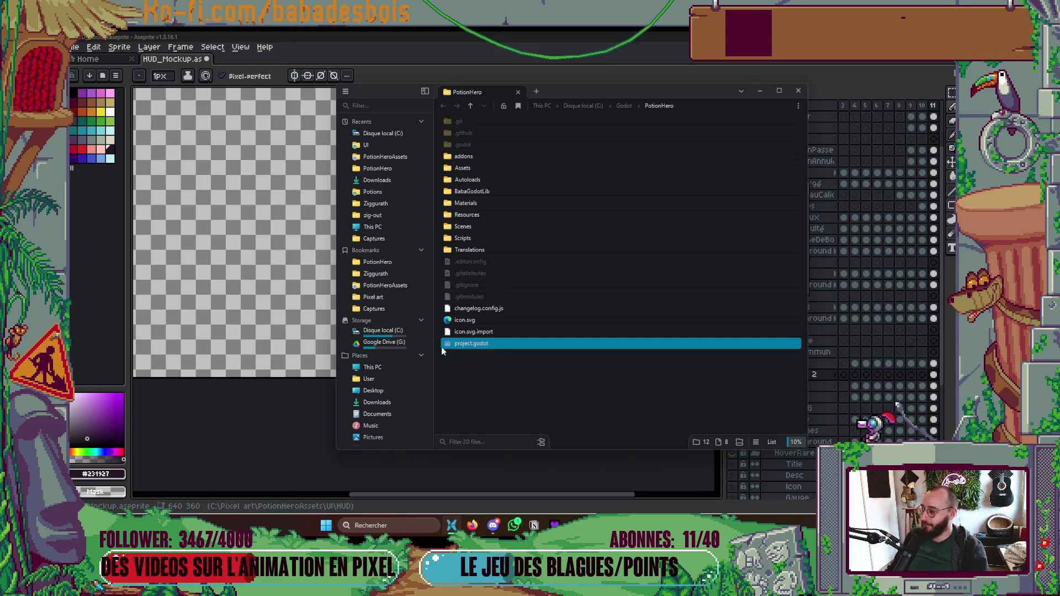
{"action": "left_click", "coordinate": [253, 326]}
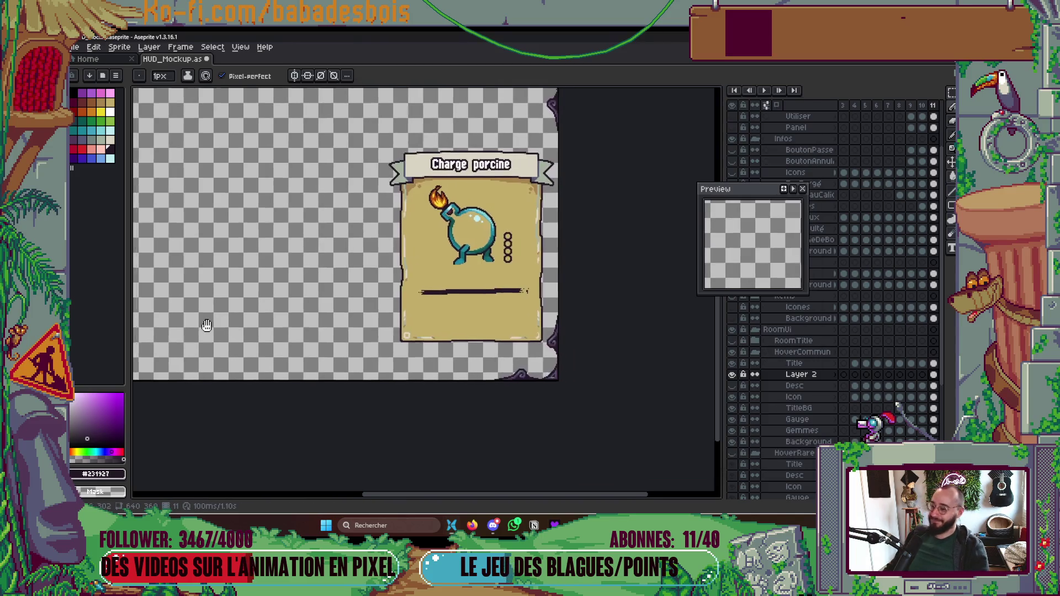
Step: Add two stacked dark pixels just left of the gauge bar
{"action": "scroll", "coordinate": [432, 283], "scroll_direction": "up", "scroll_amount": 4}
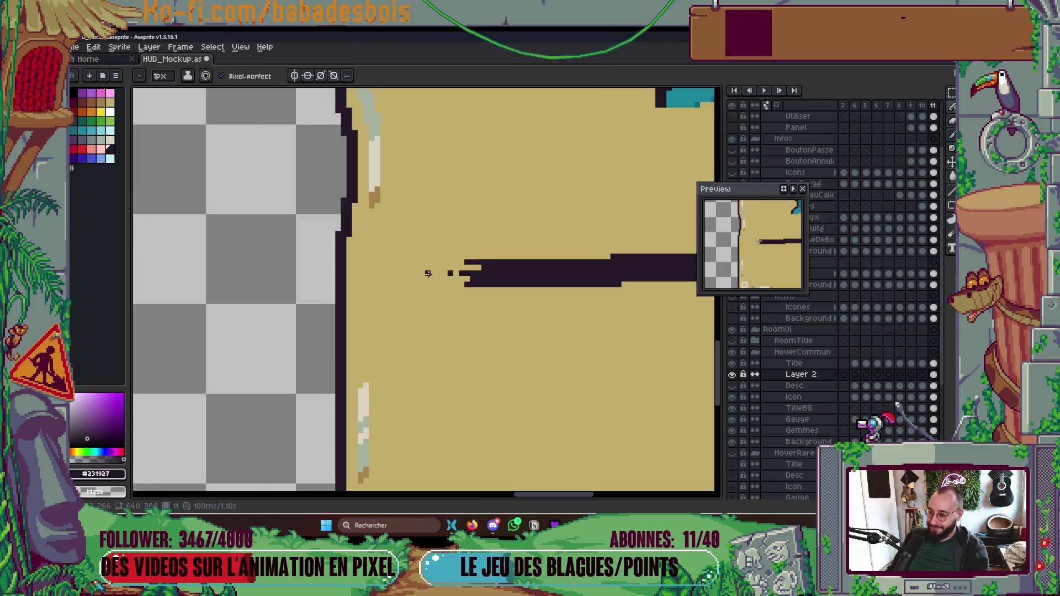
{"action": "left_click", "coordinate": [424, 275]}
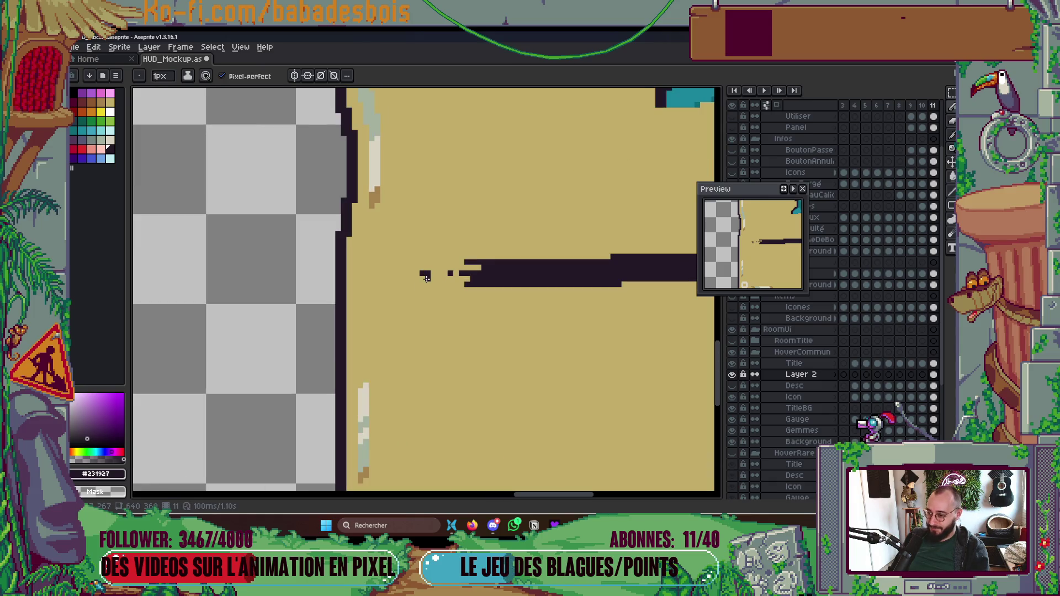
{"action": "left_click", "coordinate": [422, 292]}
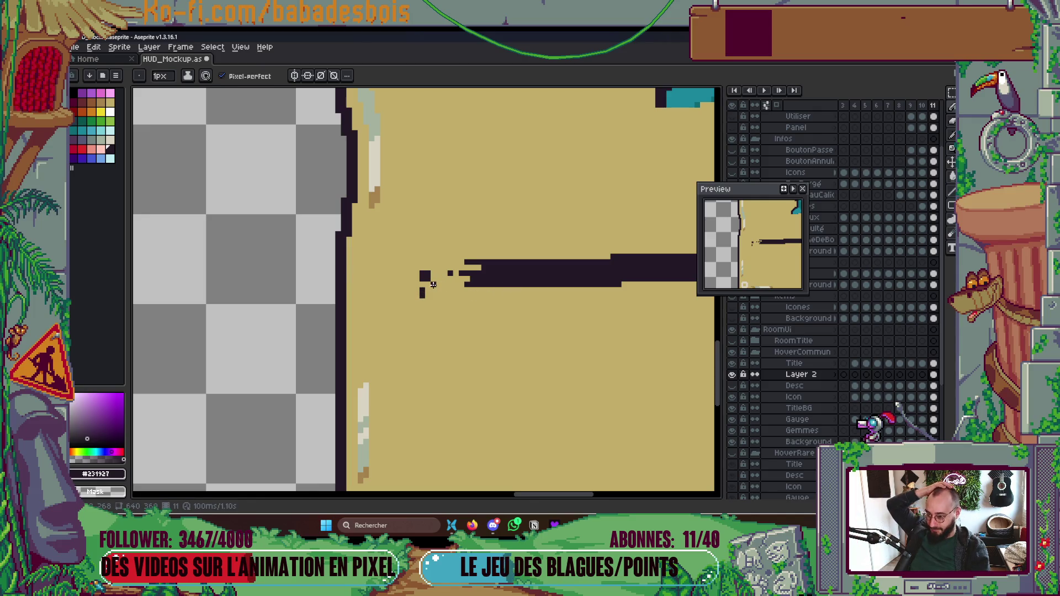
{"action": "scroll", "coordinate": [437, 284], "scroll_direction": "down", "scroll_amount": 4}
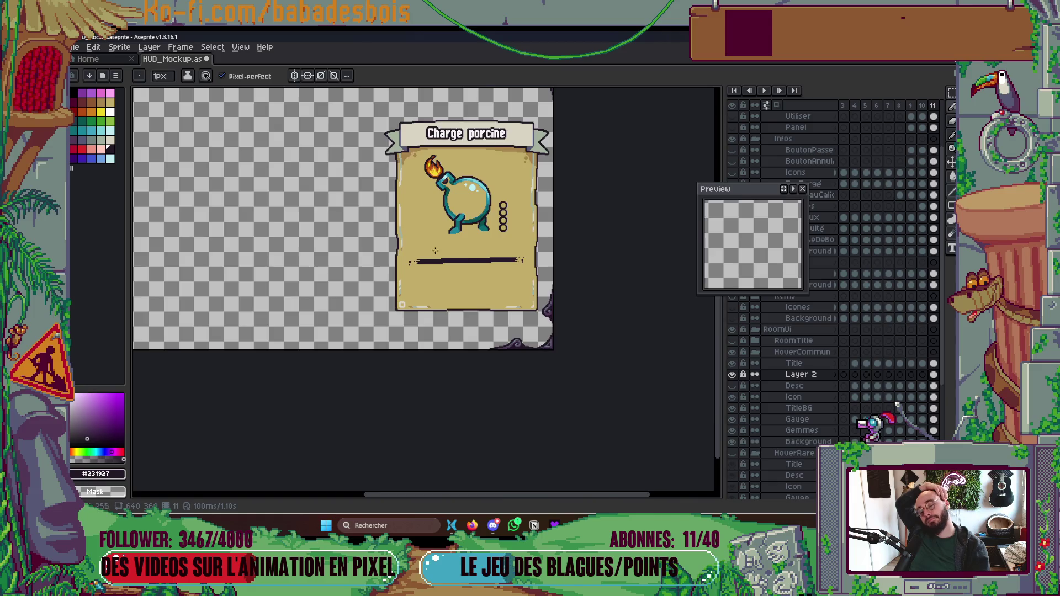
{"action": "scroll", "coordinate": [411, 265], "scroll_direction": "up", "scroll_amount": 4}
Step: Erase three stray pixels left of the bar, then switch to the File Pilot site in the browser
{"action": "right_click", "coordinate": [307, 326]}
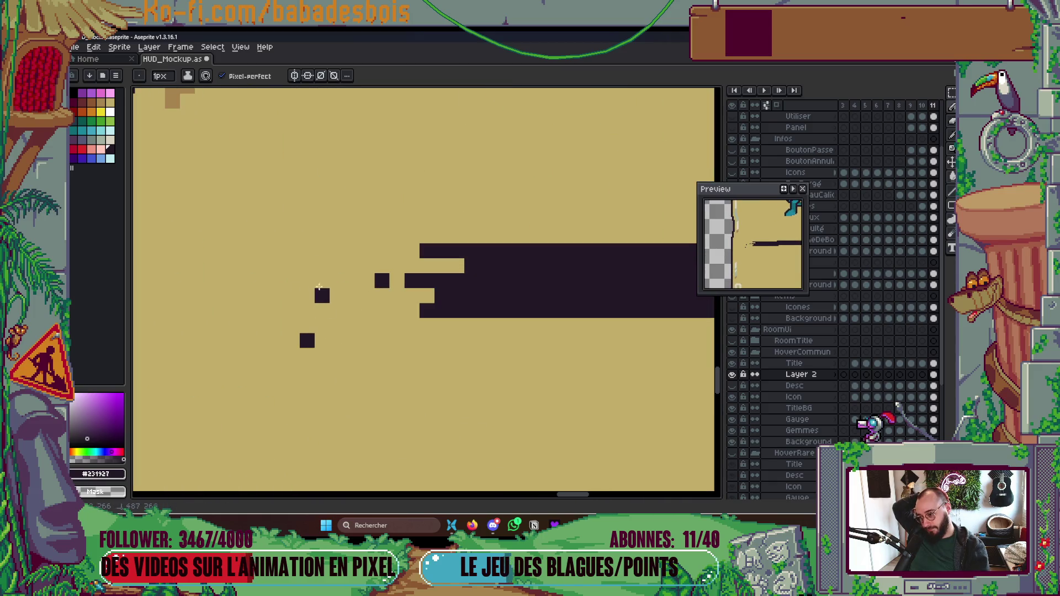
{"action": "right_click", "coordinate": [322, 296]}
{"action": "right_click", "coordinate": [307, 341]}
{"action": "scroll", "coordinate": [320, 281], "scroll_direction": "down", "scroll_amount": 2}
{"action": "left_click", "coordinate": [473, 527]}
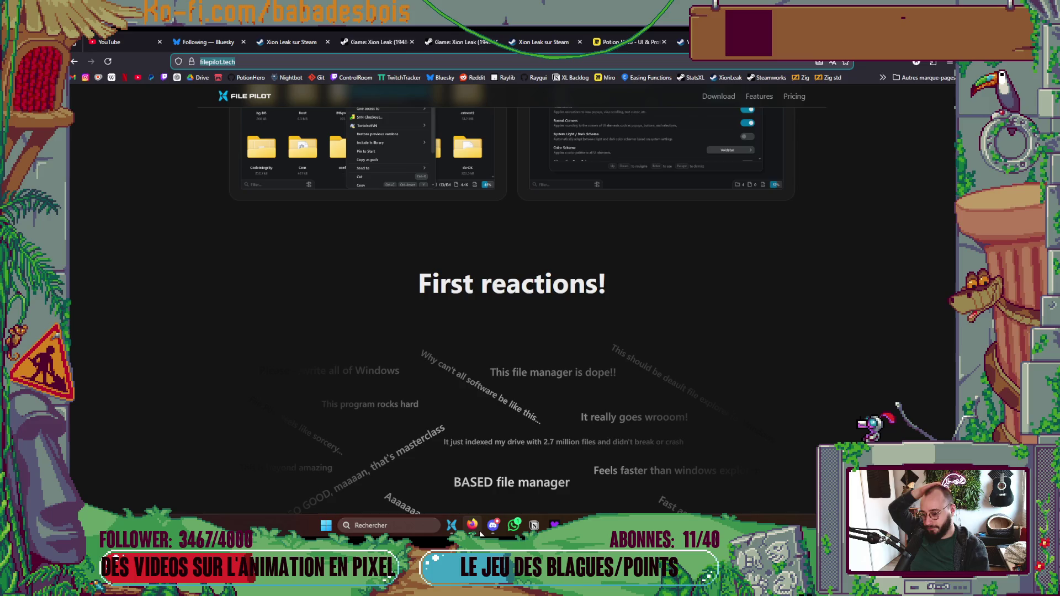
Step: Scroll filepilot.tech to the BSC Talk video, then Alt+Tab back to Aseprite
{"action": "scroll", "coordinate": [392, 229], "scroll_direction": "down", "scroll_amount": 10}
{"action": "scroll", "coordinate": [816, 243], "scroll_direction": "up", "scroll_amount": 4}
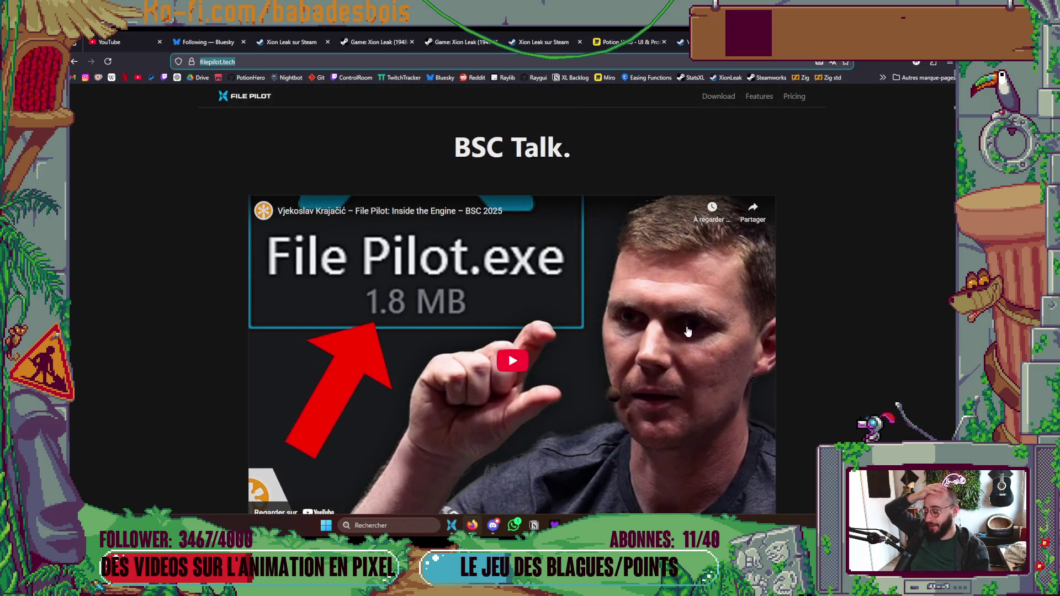
{"action": "scroll", "coordinate": [671, 326], "scroll_direction": "down", "scroll_amount": 3}
{"action": "scroll", "coordinate": [667, 321], "scroll_direction": "up", "scroll_amount": 2}
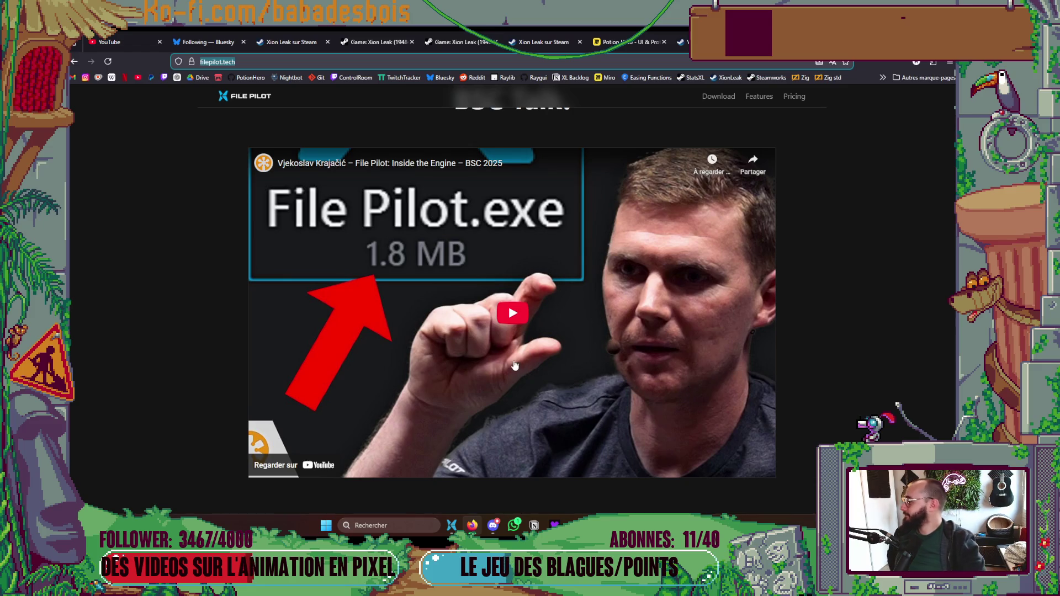
{"action": "key", "text": "alt+Tab"}
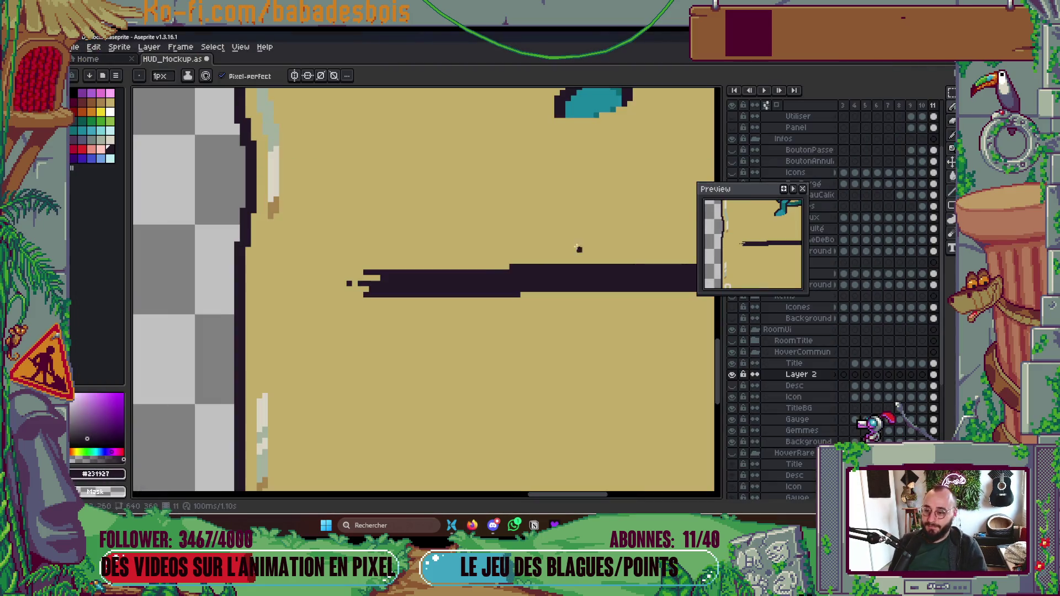
{"action": "scroll", "coordinate": [497, 276], "scroll_direction": "down", "scroll_amount": 2}
{"action": "scroll", "coordinate": [505, 276], "scroll_direction": "down", "scroll_amount": 1}
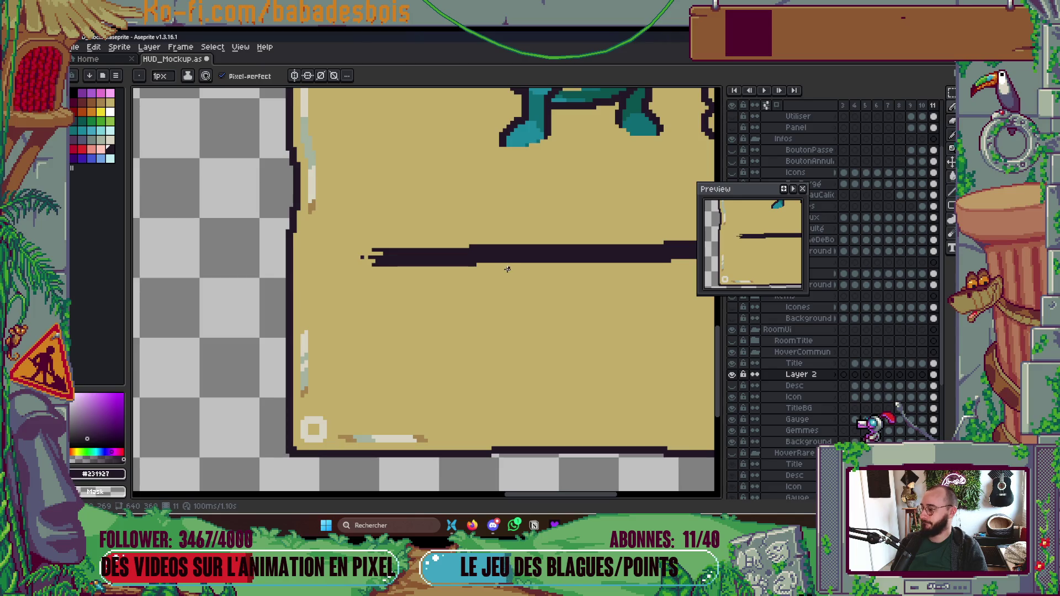
{"action": "scroll", "coordinate": [506, 271], "scroll_direction": "down", "scroll_amount": 4}
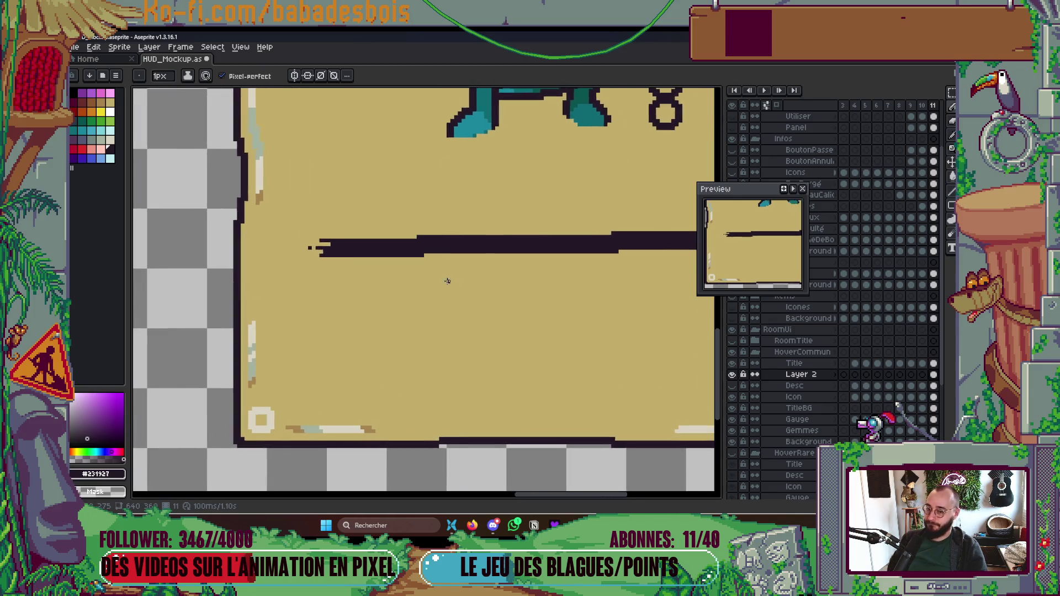
{"action": "scroll", "coordinate": [481, 281], "scroll_direction": "up", "scroll_amount": 1}
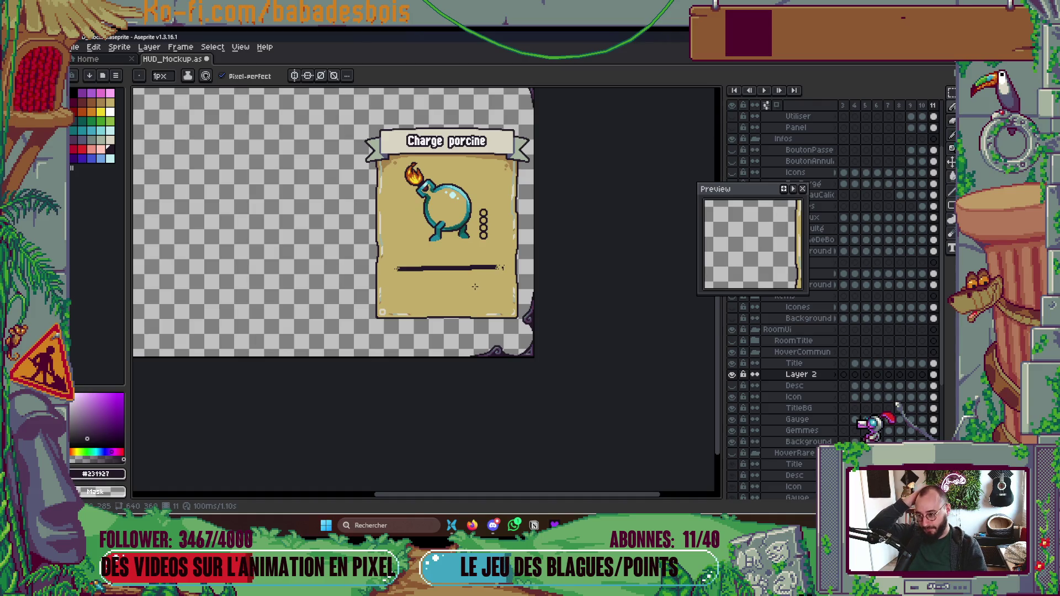
{"action": "scroll", "coordinate": [427, 271], "scroll_direction": "up", "scroll_amount": 3}
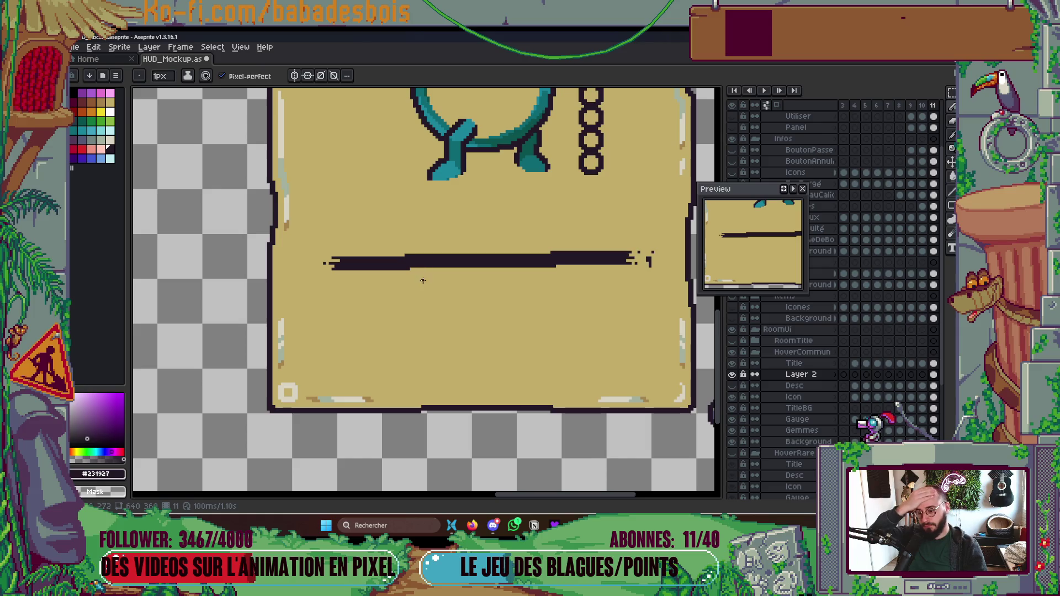
{"action": "mouse_move", "coordinate": [657, 525]}
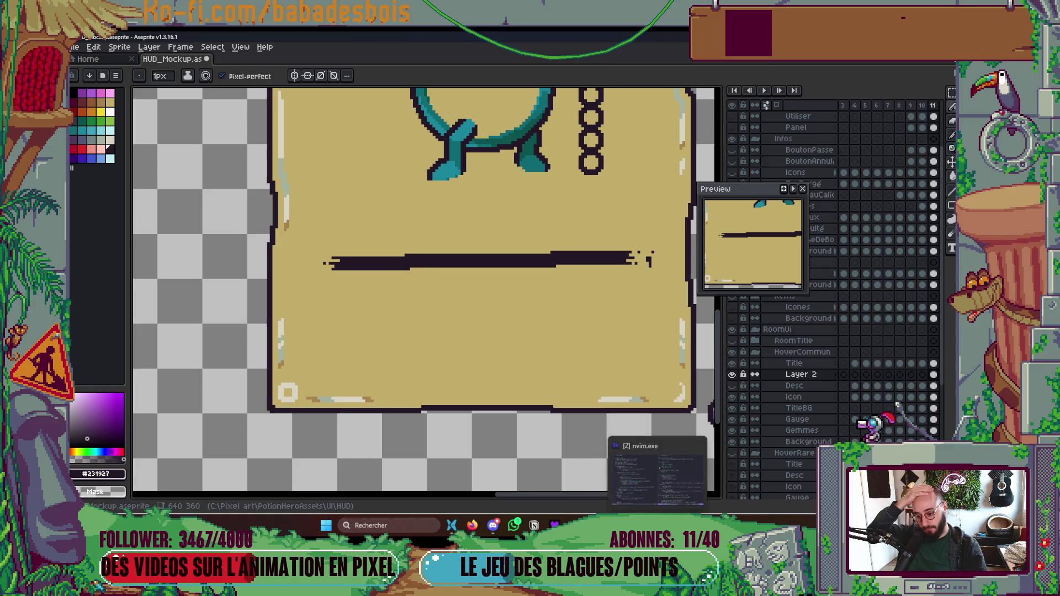
{"action": "left_click", "coordinate": [657, 474]}
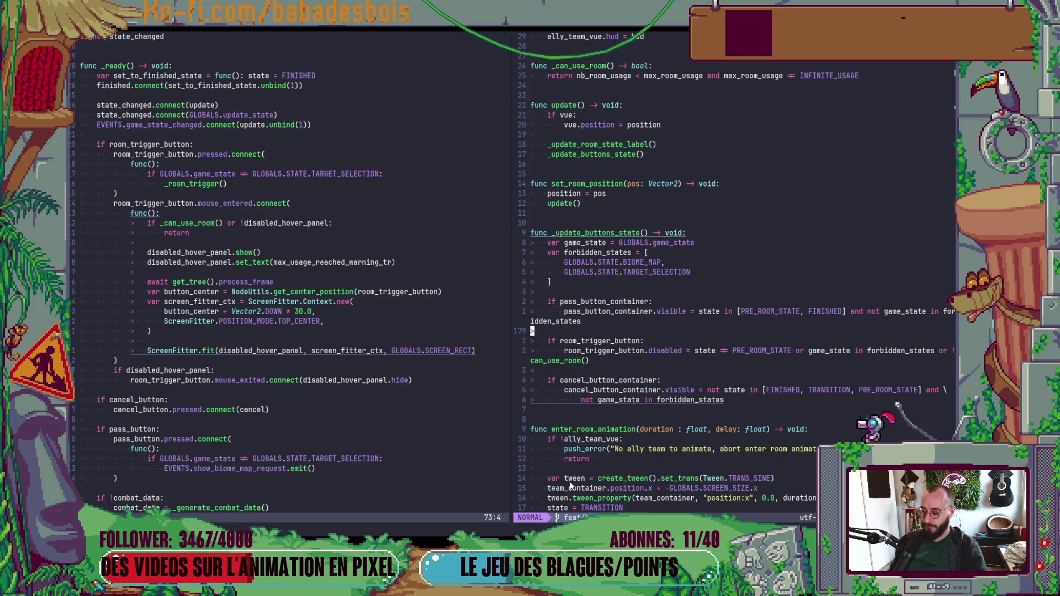
{"action": "key", "text": "alt+Tab"}
{"action": "key", "text": "alt+Tab"}
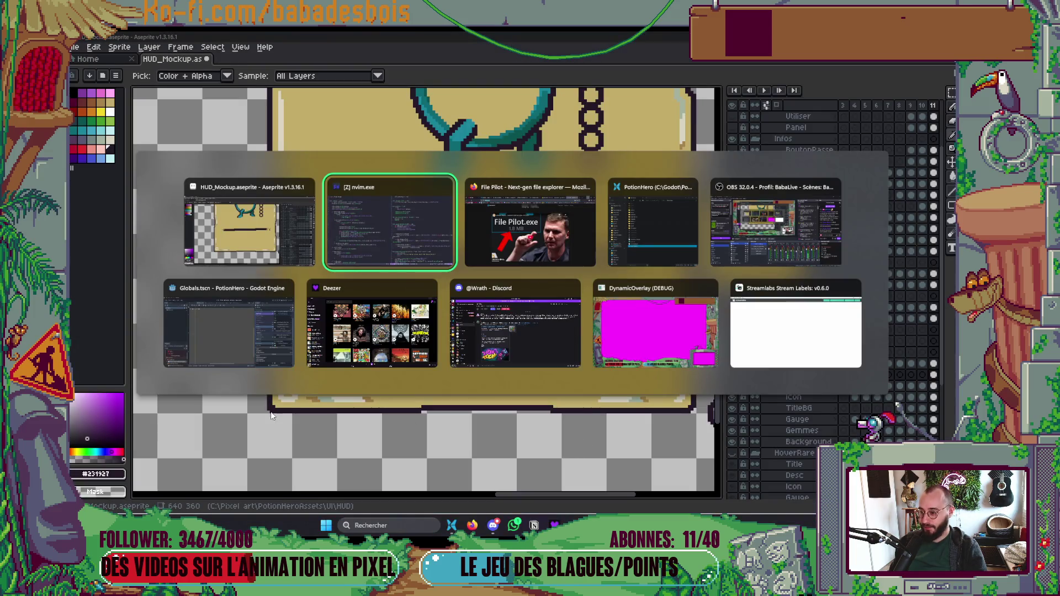
{"action": "left_click", "coordinate": [625, 216]}
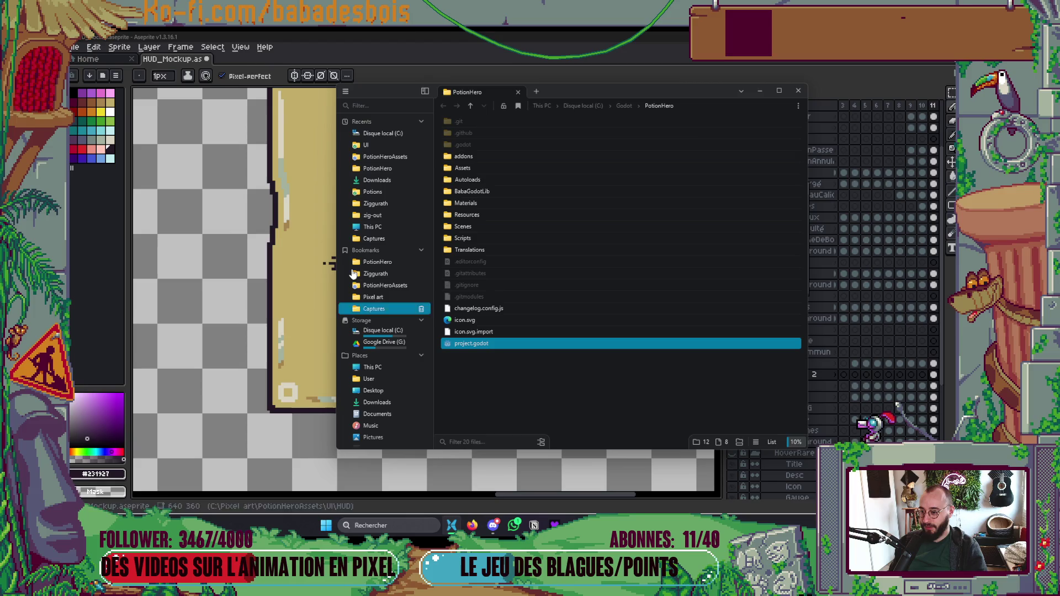
{"action": "left_click", "coordinate": [671, 215]}
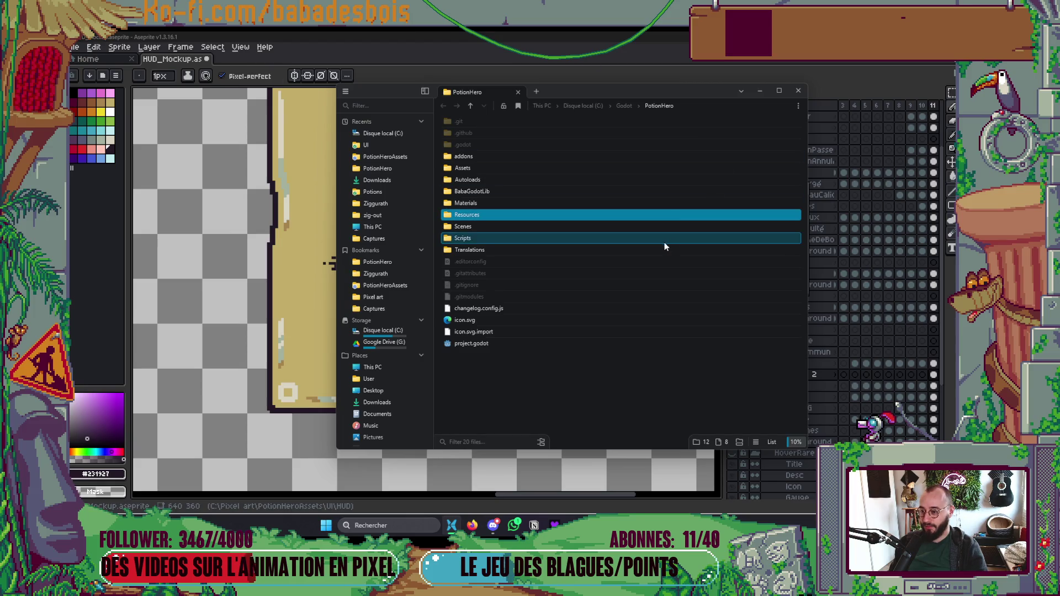
{"action": "double_click", "coordinate": [518, 215]}
{"action": "left_click", "coordinate": [541, 443]}
{"action": "scroll", "coordinate": [589, 374], "scroll_direction": "down", "scroll_amount": 10}
{"action": "scroll", "coordinate": [588, 378], "scroll_direction": "up", "scroll_amount": 10}
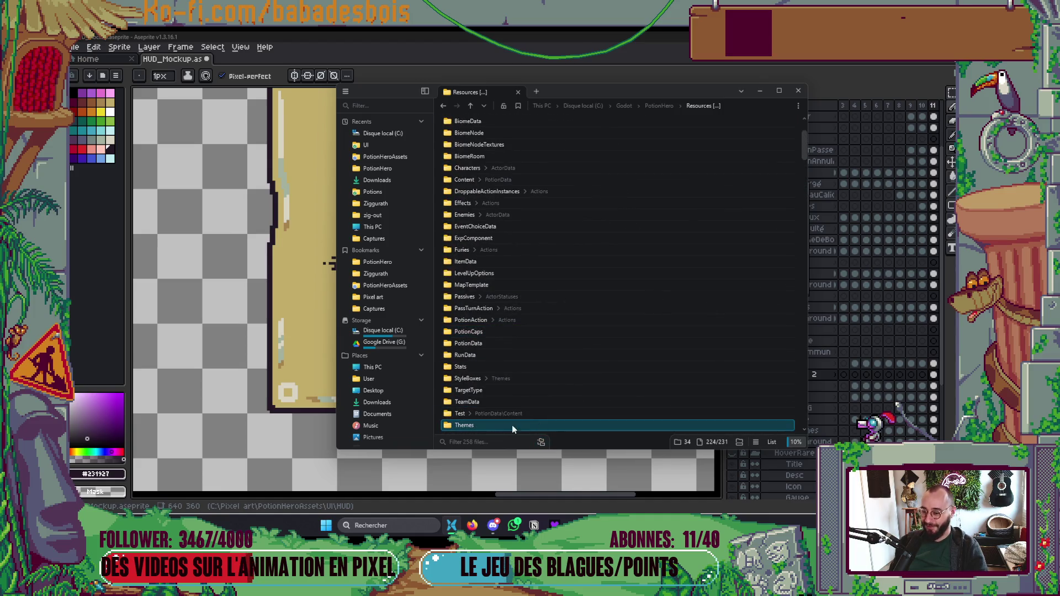
{"action": "left_click", "coordinate": [540, 442]}
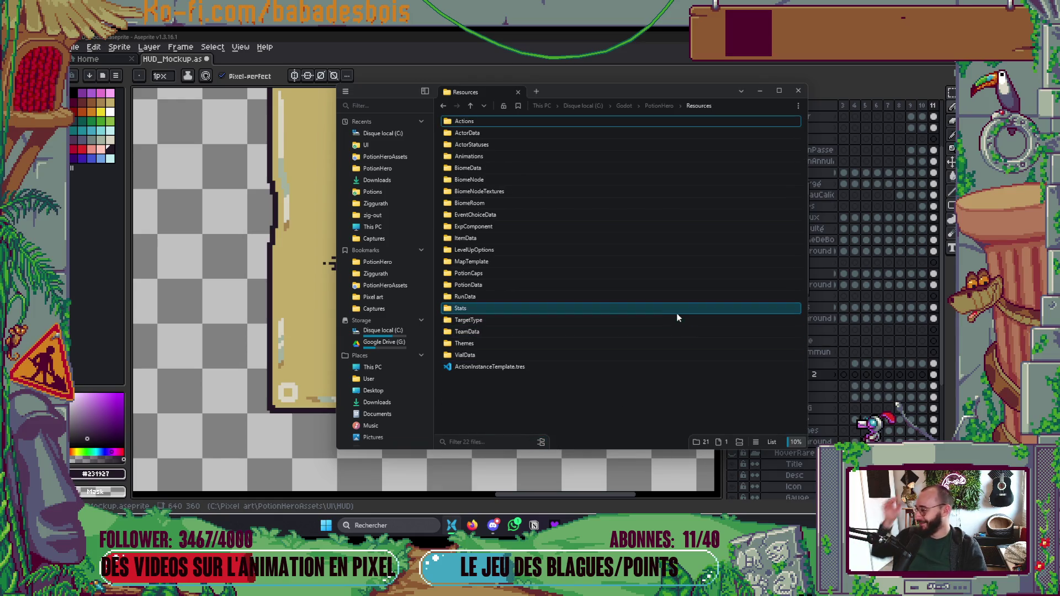
{"action": "left_click", "coordinate": [625, 105]}
{"action": "mouse_move", "coordinate": [651, 107]}
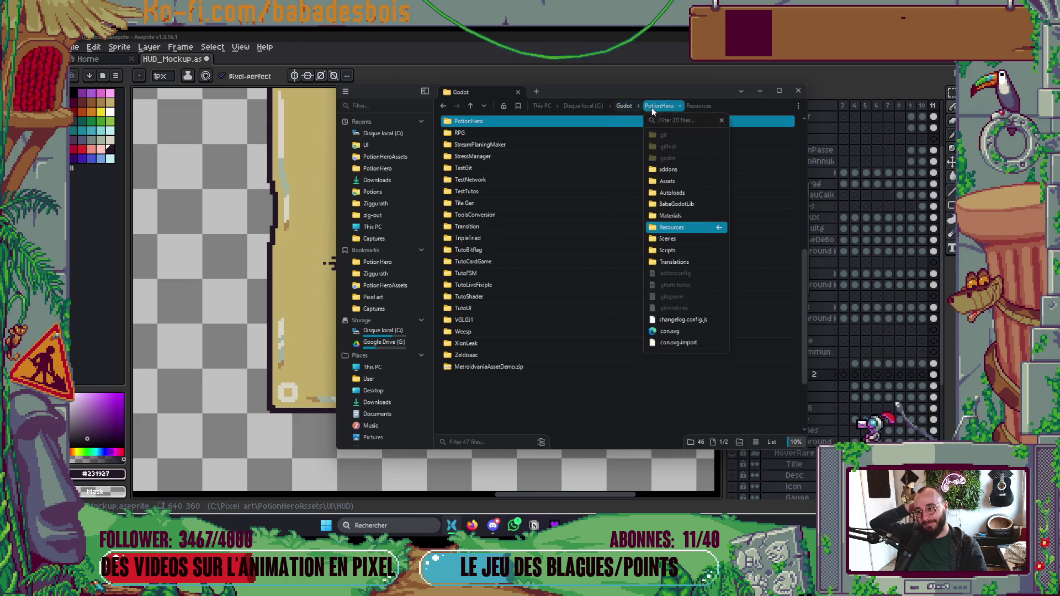
{"action": "left_click", "coordinate": [584, 425]}
{"action": "left_click", "coordinate": [761, 93]}
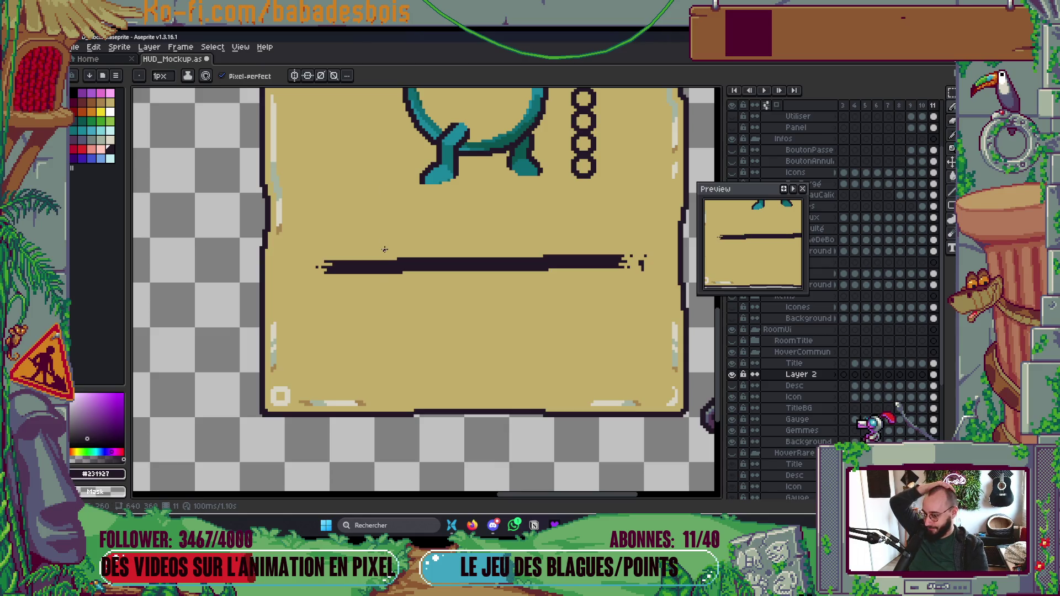
Step: Pick the grey-blue #565876 palette colour and save HUD_Mockup
{"action": "scroll", "coordinate": [385, 250], "scroll_direction": "up", "scroll_amount": 1}
{"action": "scroll", "coordinate": [348, 252], "scroll_direction": "down", "scroll_amount": 2}
{"action": "scroll", "coordinate": [338, 254], "scroll_direction": "up", "scroll_amount": 3}
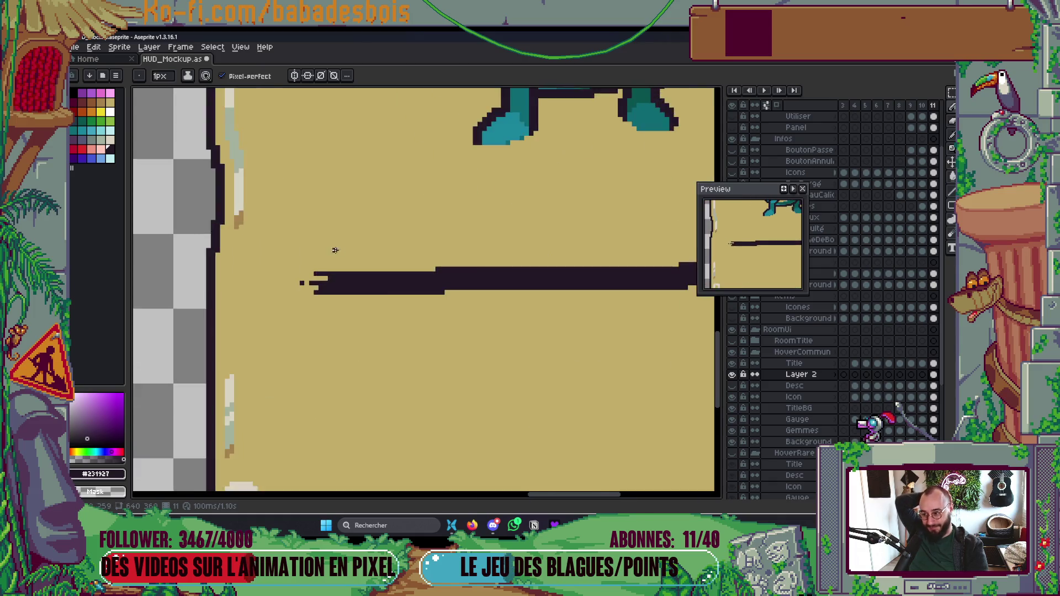
{"action": "scroll", "coordinate": [334, 277], "scroll_direction": "down", "scroll_amount": 4}
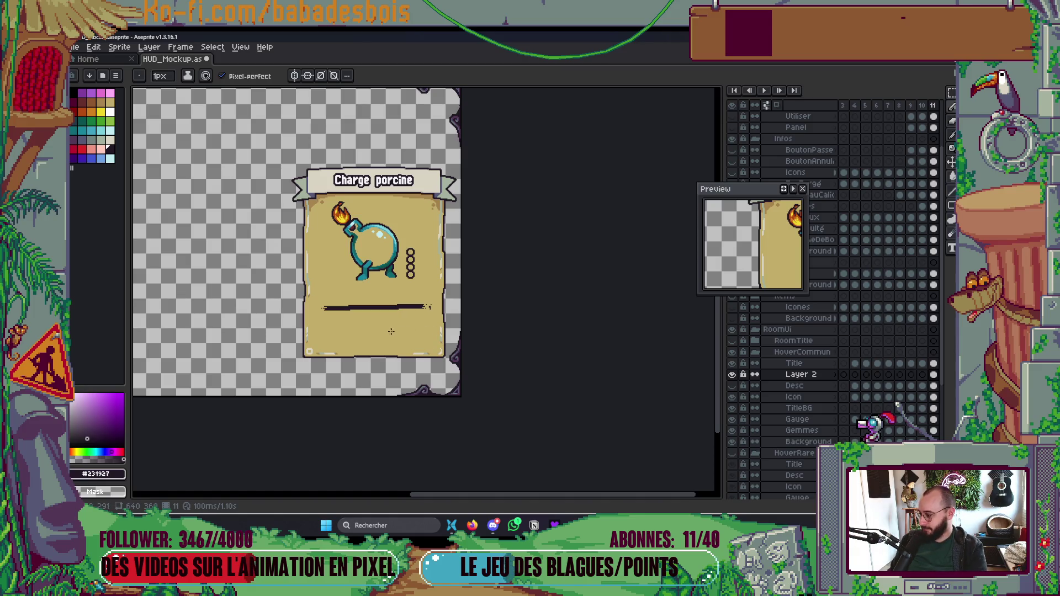
{"action": "scroll", "coordinate": [381, 331], "scroll_direction": "up", "scroll_amount": 2}
{"action": "scroll", "coordinate": [398, 308], "scroll_direction": "up", "scroll_amount": 1}
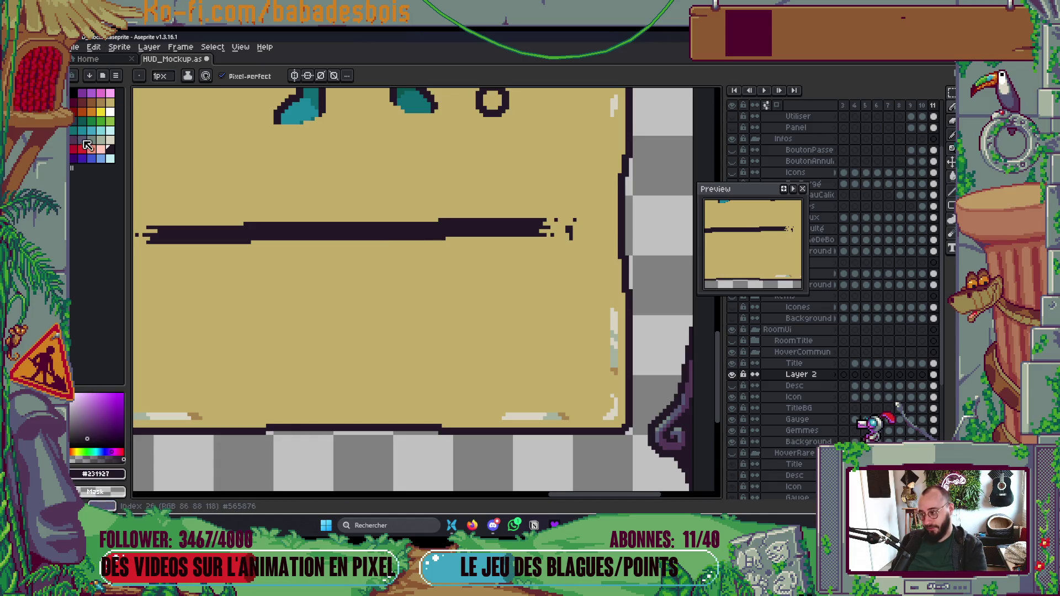
{"action": "left_click", "coordinate": [84, 147]}
{"action": "scroll", "coordinate": [432, 216], "scroll_direction": "up", "scroll_amount": 2}
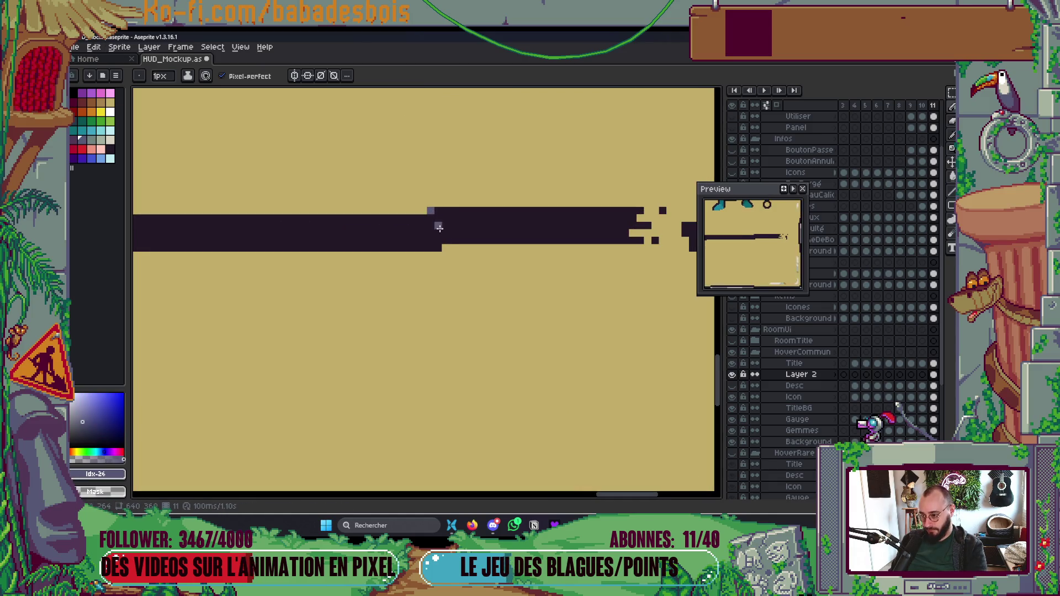
{"action": "scroll", "coordinate": [378, 269], "scroll_direction": "down", "scroll_amount": 2}
{"action": "scroll", "coordinate": [378, 269], "scroll_direction": "up", "scroll_amount": 1}
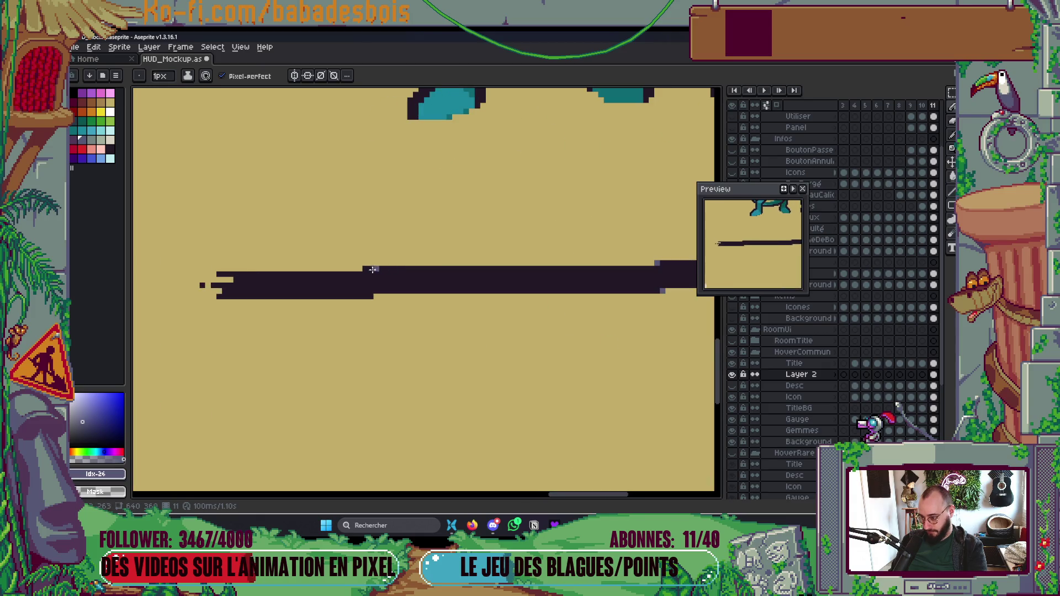
{"action": "scroll", "coordinate": [422, 264], "scroll_direction": "down", "scroll_amount": 5}
{"action": "scroll", "coordinate": [423, 264], "scroll_direction": "up", "scroll_amount": 3}
{"action": "key", "text": "ctrl+s"}
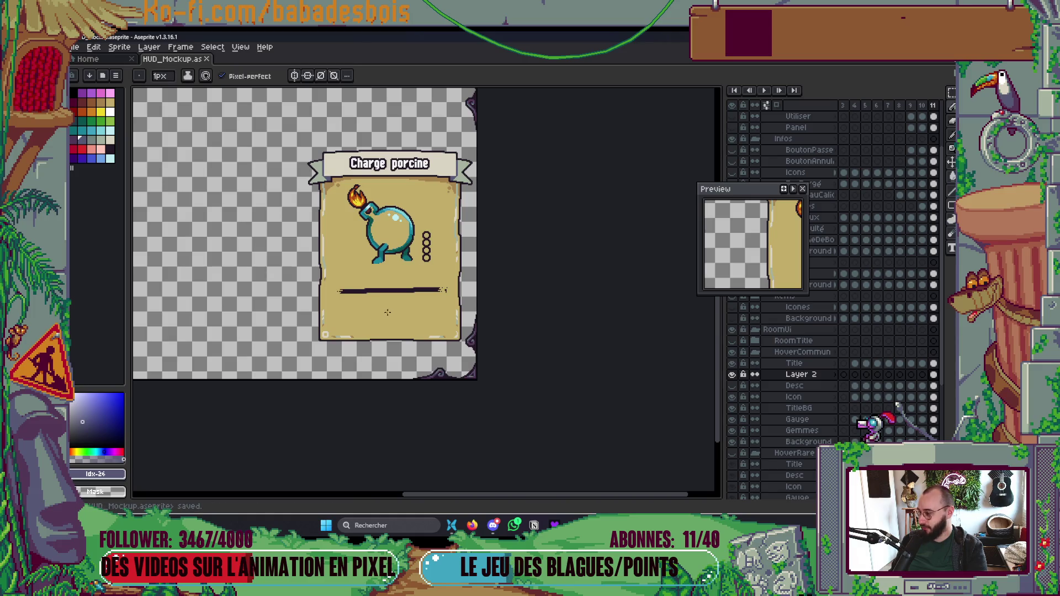
Step: Add #565876 pixels at the bar's four corner edges and save again
{"action": "scroll", "coordinate": [411, 302], "scroll_direction": "up", "scroll_amount": 5}
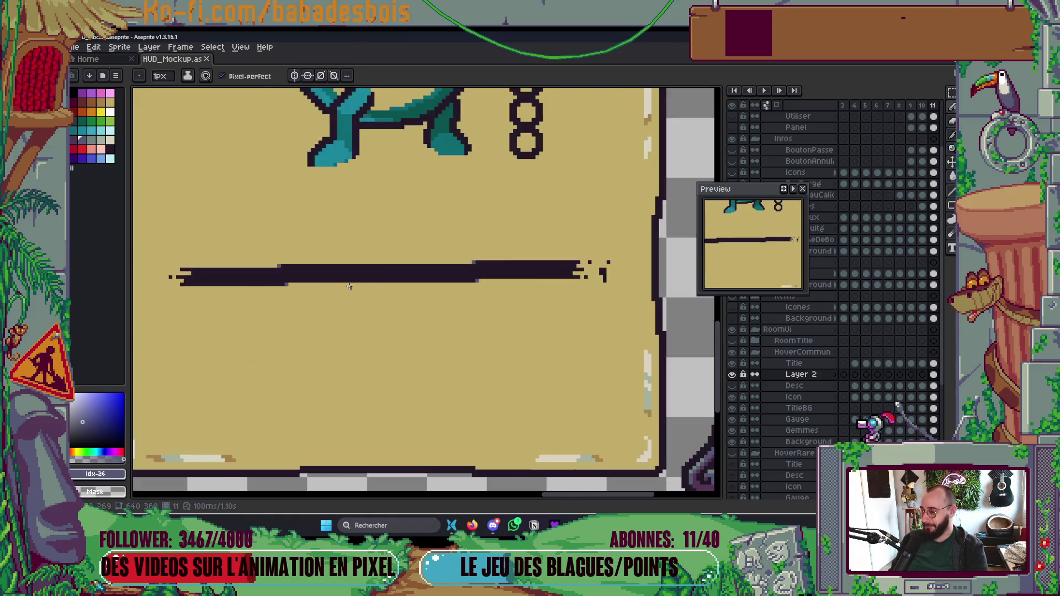
{"action": "left_click", "coordinate": [243, 282]}
{"action": "left_click", "coordinate": [214, 245]}
{"action": "left_click", "coordinate": [603, 238]}
{"action": "left_click", "coordinate": [625, 275]}
{"action": "scroll", "coordinate": [626, 272], "scroll_direction": "down", "scroll_amount": 4}
{"action": "key", "text": "ctrl+s"}
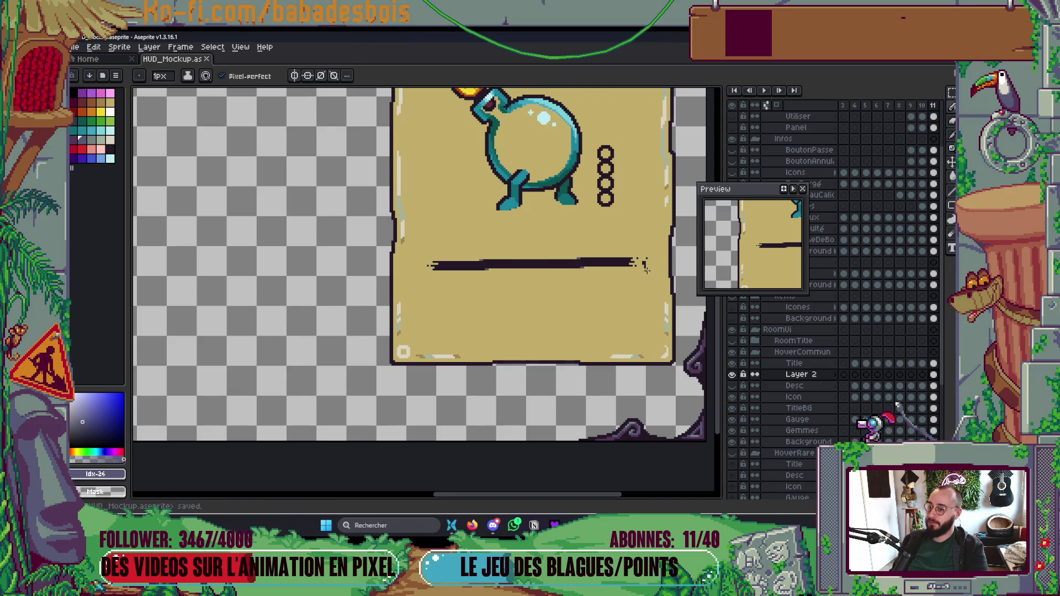
Step: Draw a rectangular marquee selection around the gauge bar
{"action": "scroll", "coordinate": [618, 282], "scroll_direction": "up", "scroll_amount": 3}
{"action": "scroll", "coordinate": [613, 287], "scroll_direction": "right", "scroll_amount": 3}
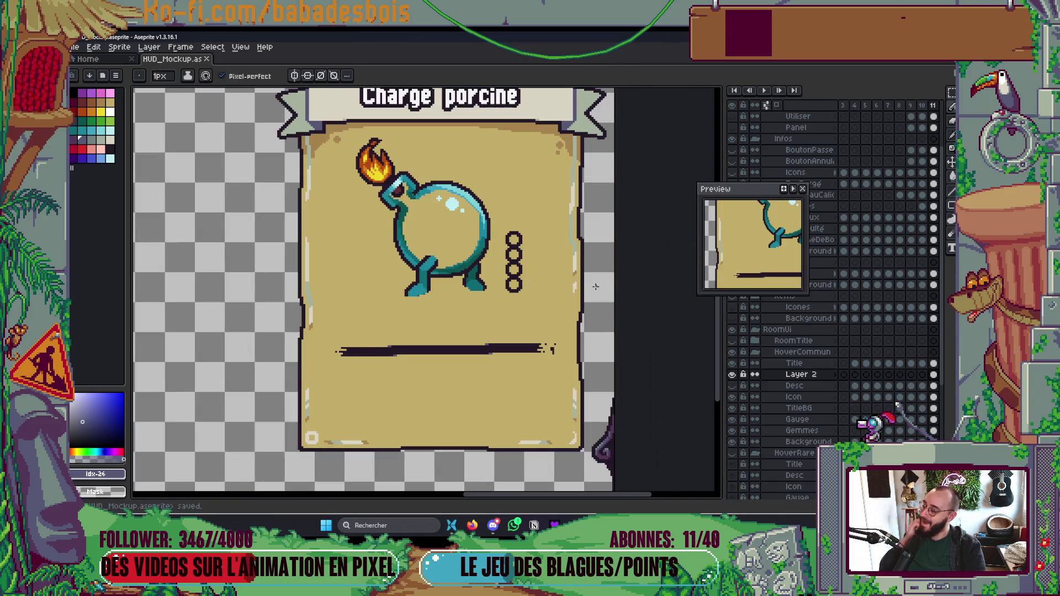
{"action": "key", "text": "m"}
{"action": "mouse_move", "coordinate": [328, 331]}
{"action": "left_mouse_down"}
{"action": "mouse_move", "coordinate": [493, 379]}
{"action": "mouse_move", "coordinate": [559, 377]}
{"action": "left_mouse_up"}
Step: Copy the gauge bar into a new 124×25 sprite and commit the paste
{"action": "key", "text": "ctrl+d"}
{"action": "key", "text": "ctrl+s"}
{"action": "left_click", "coordinate": [115, 59]}
{"action": "left_click", "coordinate": [115, 80]}
{"action": "key", "text": "Return"}
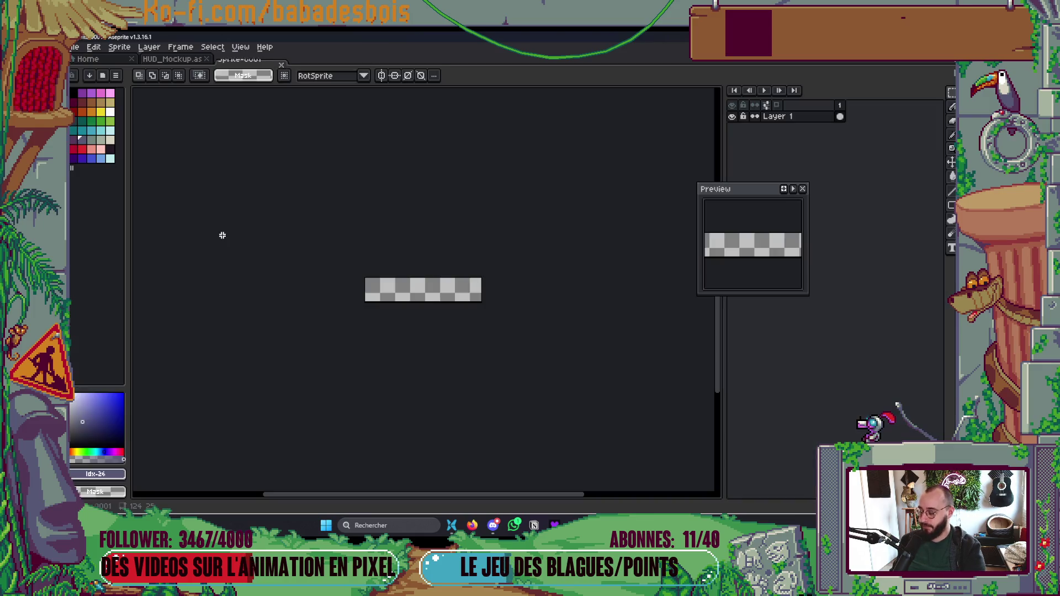
{"action": "key", "text": "ctrl+v"}
{"action": "key", "text": "Return"}
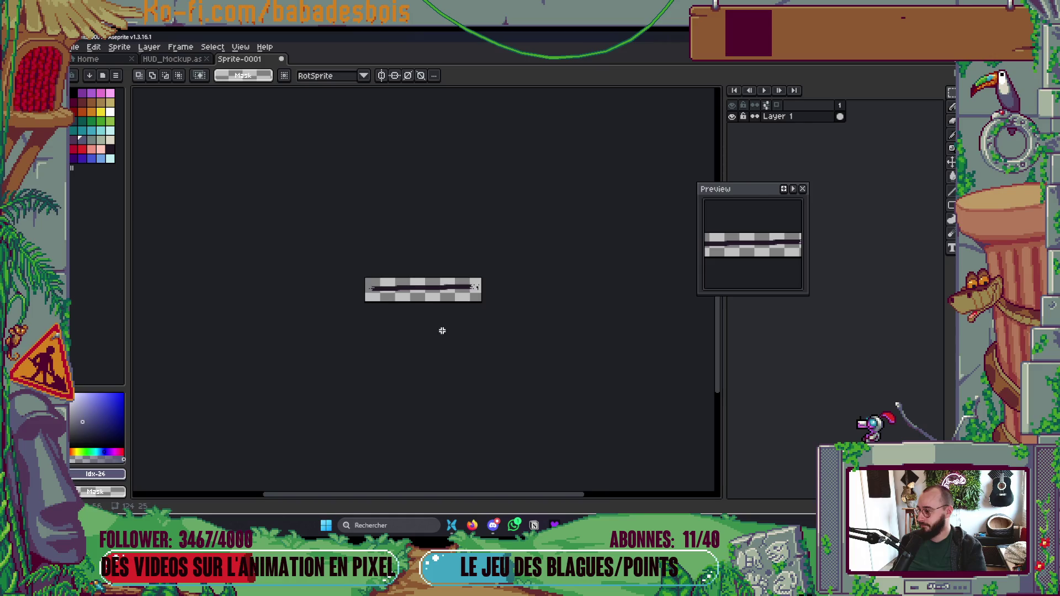
Step: Cancel saving the new sprite and drag the Canvas Size bottom edge up toward 124×17
{"action": "scroll", "coordinate": [445, 334], "scroll_direction": "up", "scroll_amount": 1}
{"action": "key", "text": "ctrl+s"}
{"action": "key", "text": "Escape"}
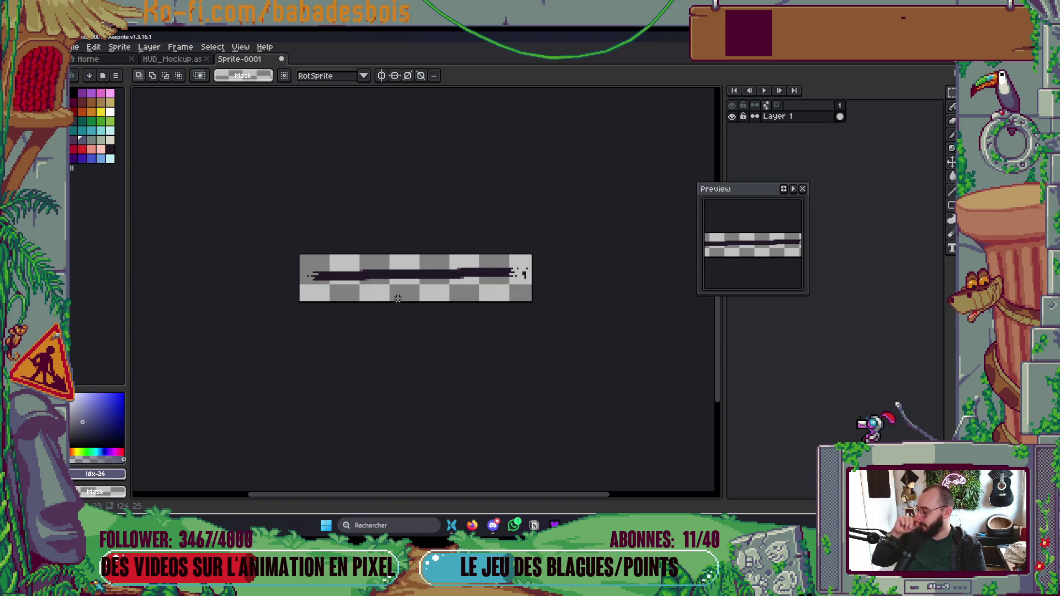
{"action": "scroll", "coordinate": [407, 304], "scroll_direction": "up", "scroll_amount": 1}
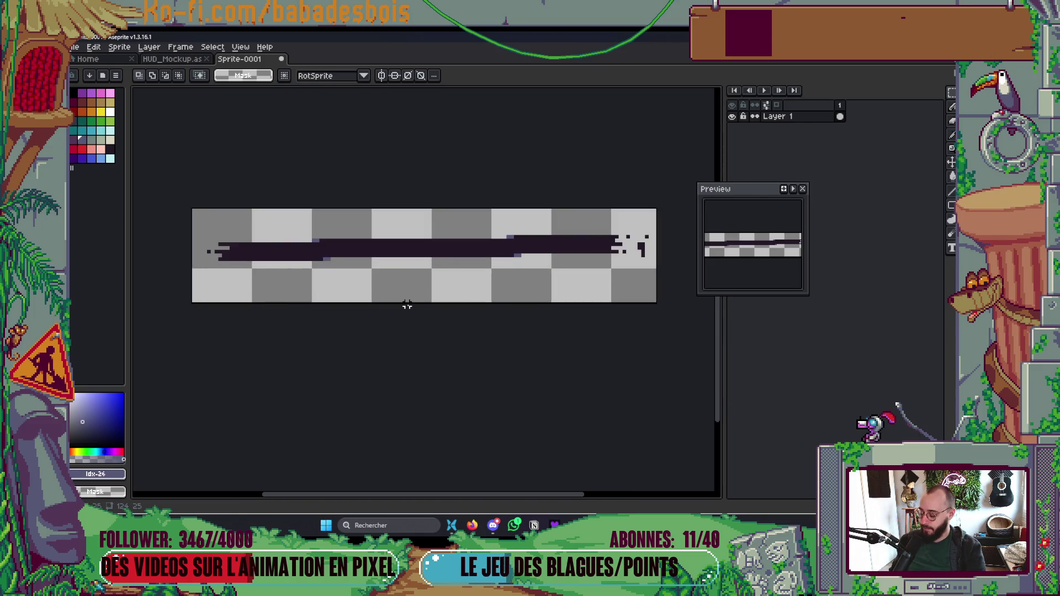
{"action": "key", "text": "ctrl+alt+c"}
{"action": "left_click_drag", "start_coordinate": [406, 303], "coordinate": [415, 273]}
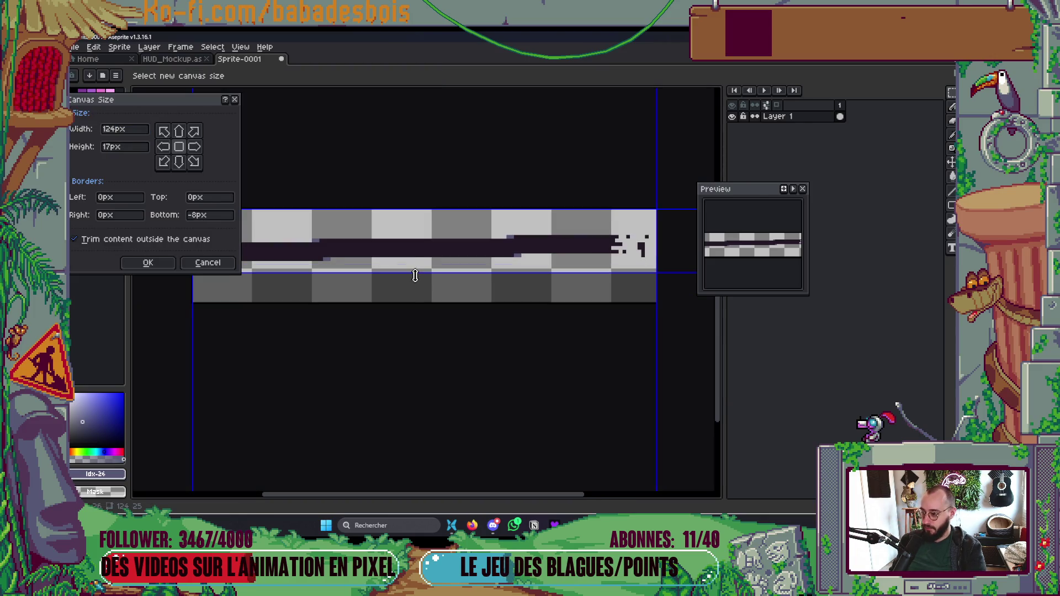
Step: Crop the canvas by Left -4, Right -2, Top -7 and Bottom -11 to a 118×7 px gauge bar
{"action": "mouse_move", "coordinate": [195, 103]}
{"action": "left_mouse_down"}
{"action": "mouse_move", "coordinate": [381, 410]}
{"action": "mouse_move", "coordinate": [416, 380]}
{"action": "left_mouse_up"}
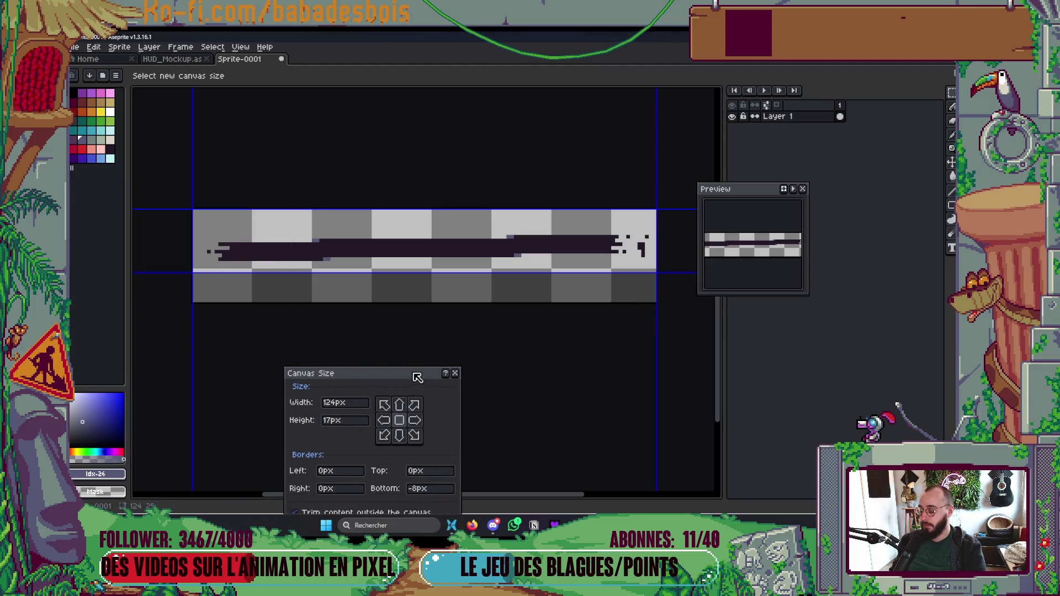
{"action": "left_click_drag", "start_coordinate": [466, 273], "coordinate": [467, 261]}
{"action": "left_click_drag", "start_coordinate": [659, 244], "coordinate": [651, 244]}
{"action": "left_click_drag", "start_coordinate": [510, 201], "coordinate": [502, 229]}
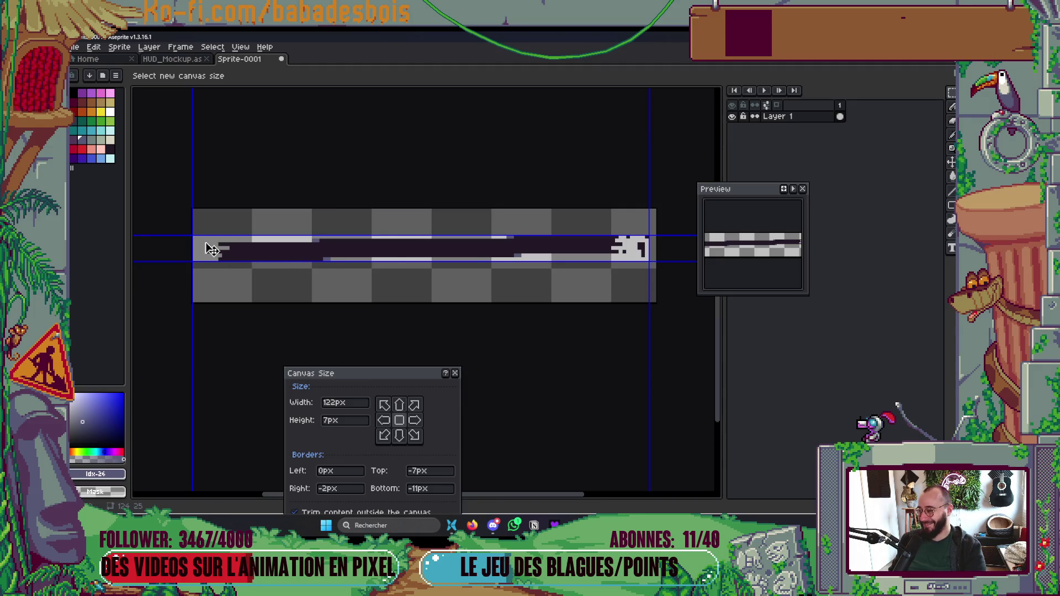
{"action": "left_click_drag", "start_coordinate": [193, 244], "coordinate": [206, 243]}
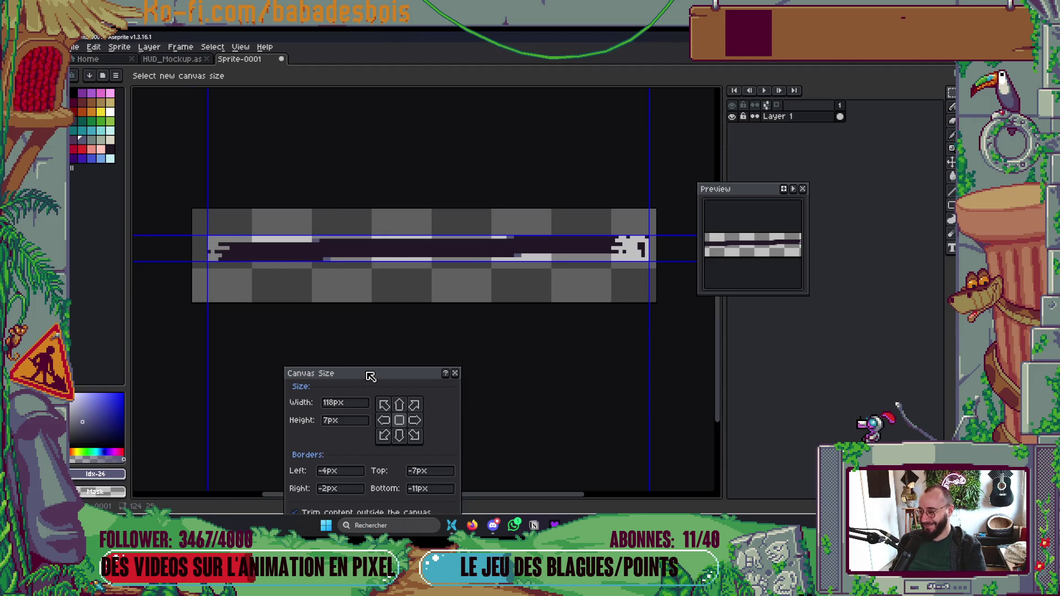
{"action": "left_click_drag", "start_coordinate": [369, 376], "coordinate": [403, 180]}
{"action": "left_click", "coordinate": [401, 345]}
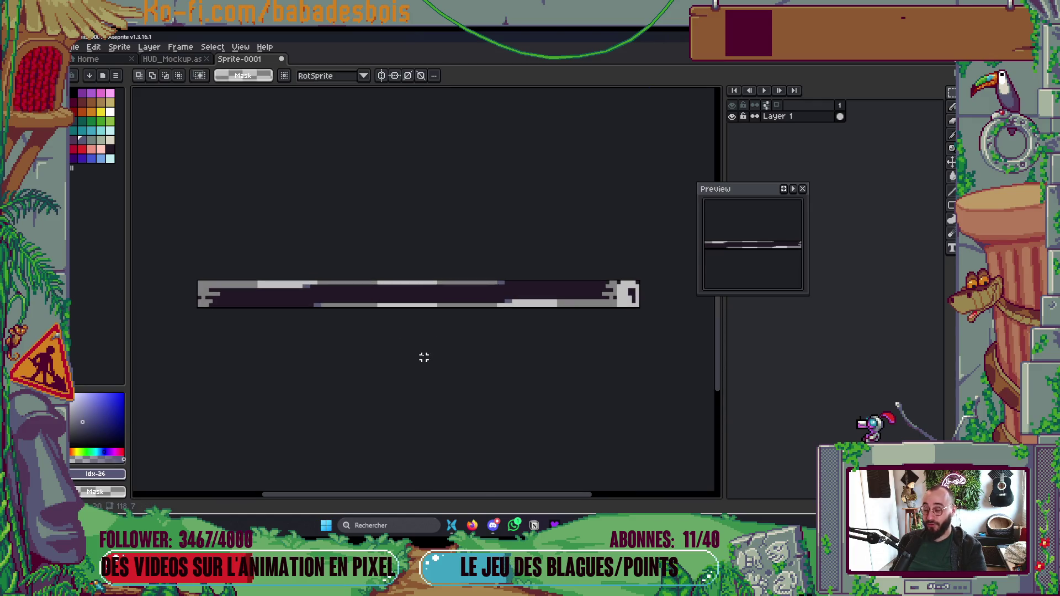
Step: Redraw the white end block one pixel left, trim the canvas Right -1 to 117 px, and save with Ctrl+S
{"action": "scroll", "coordinate": [623, 298], "scroll_direction": "up", "scroll_amount": 3}
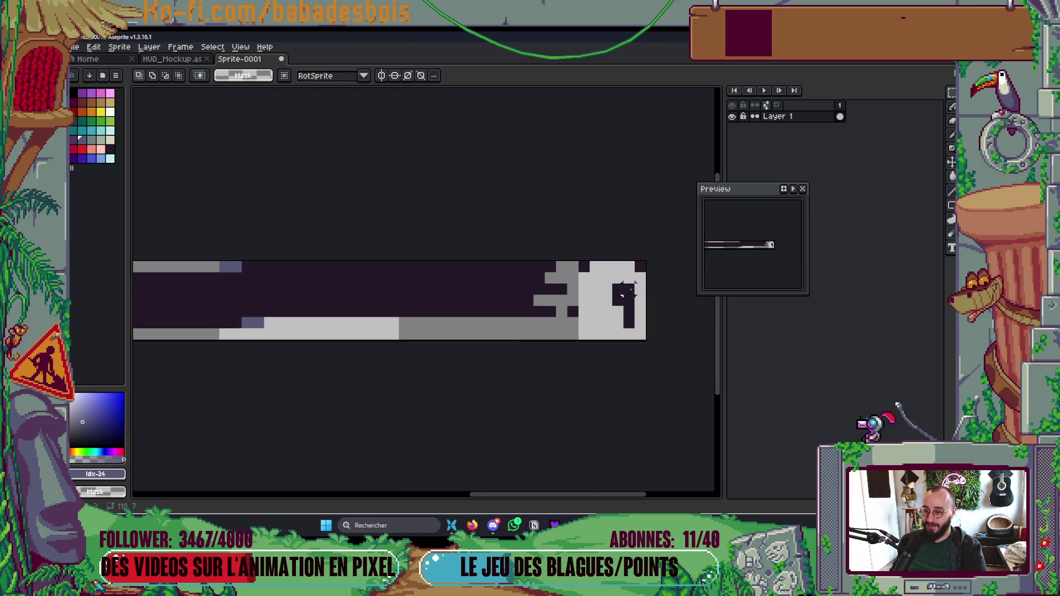
{"action": "left_click_drag", "start_coordinate": [618, 255], "coordinate": [651, 348]}
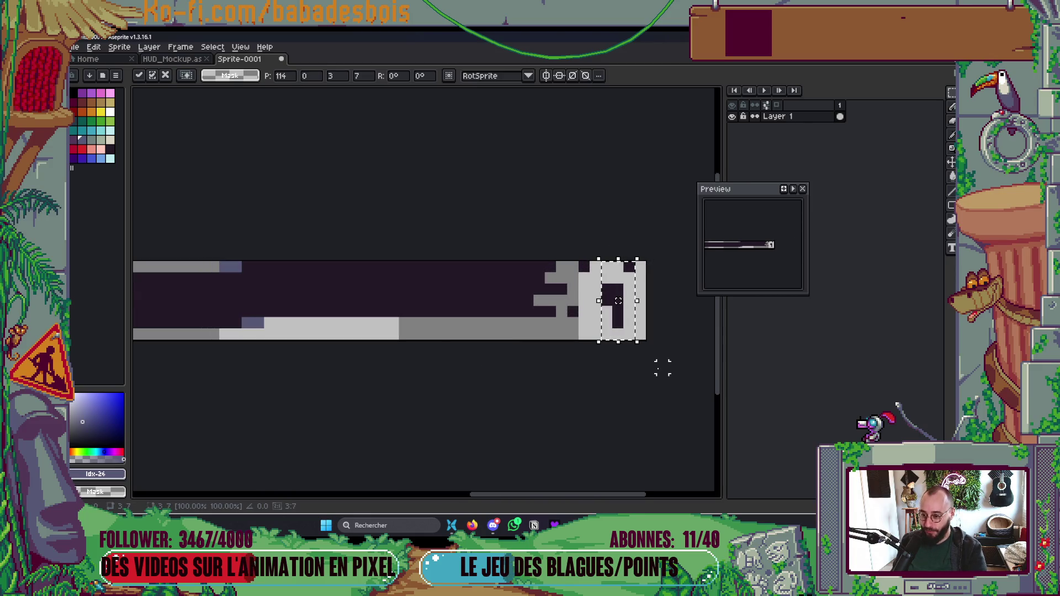
{"action": "key", "text": "ctrl+alt+c"}
{"action": "left_click_drag", "start_coordinate": [648, 327], "coordinate": [641, 312]}
{"action": "left_click", "coordinate": [401, 341]}
{"action": "scroll", "coordinate": [513, 371], "scroll_direction": "down", "scroll_amount": 6}
{"action": "key", "text": "ctrl+s"}
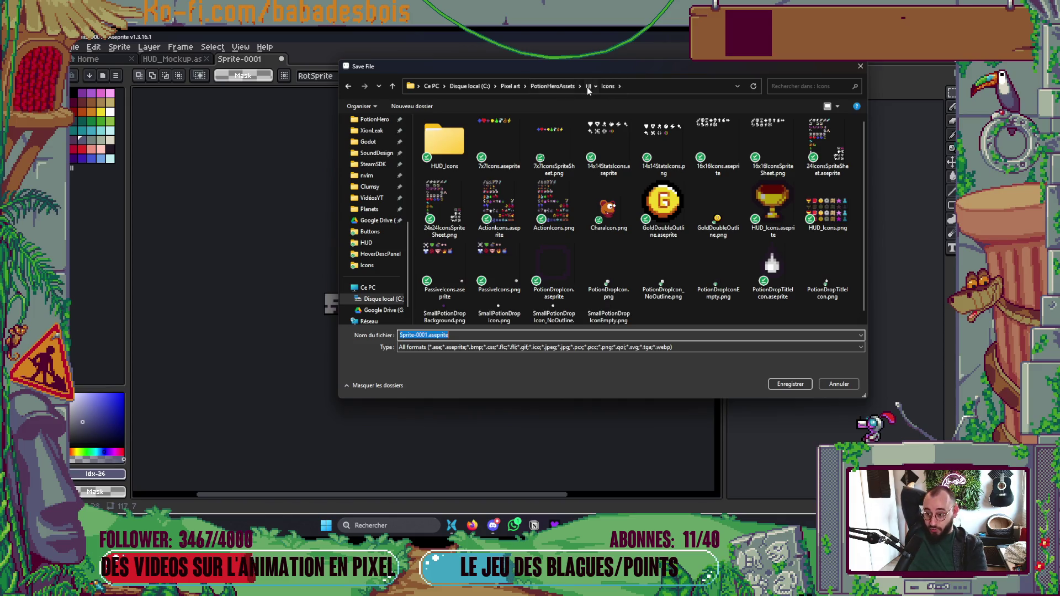
Step: Go up from Icons to PotionHeroAssets\UI in the Save File dialog and move the dialog aside
{"action": "left_click", "coordinate": [588, 86]}
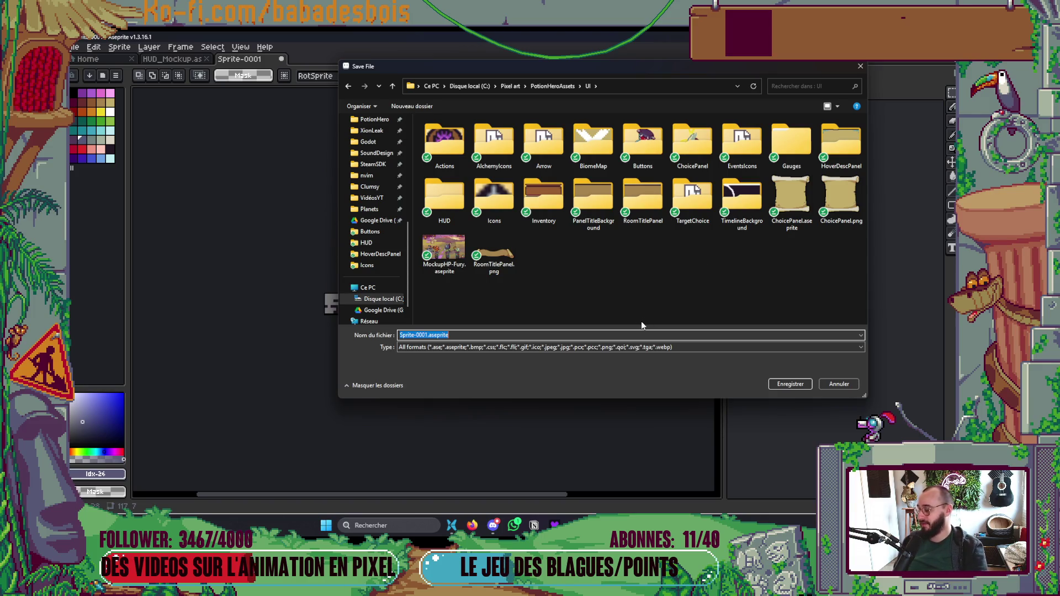
{"action": "left_click", "coordinate": [178, 300]}
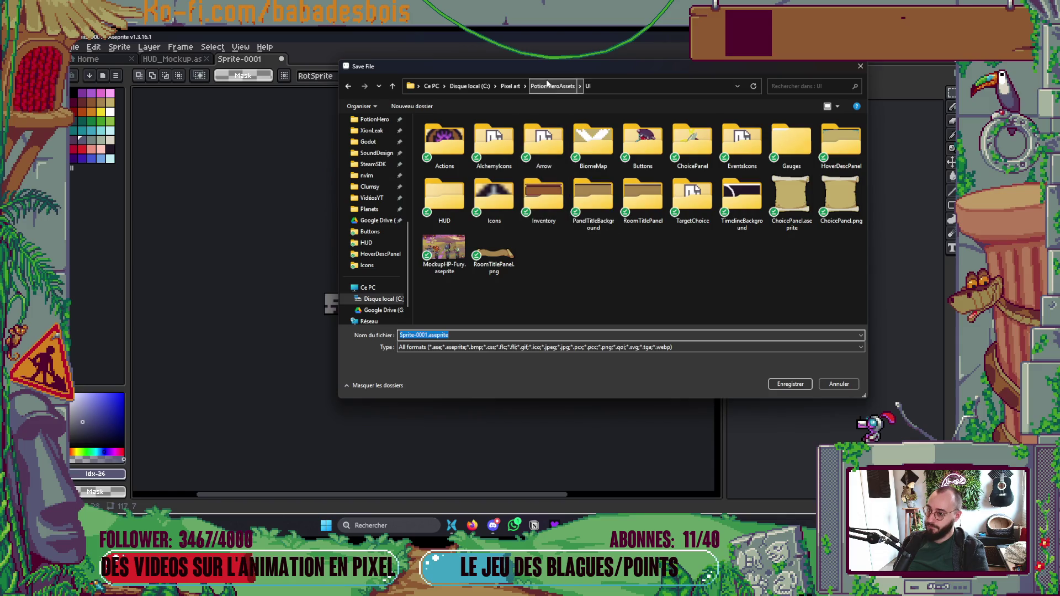
{"action": "mouse_move", "coordinate": [552, 71]}
{"action": "left_mouse_down"}
{"action": "mouse_move", "coordinate": [648, 376]}
{"action": "mouse_move", "coordinate": [291, 43]}
{"action": "mouse_move", "coordinate": [391, 100]}
{"action": "left_mouse_up"}
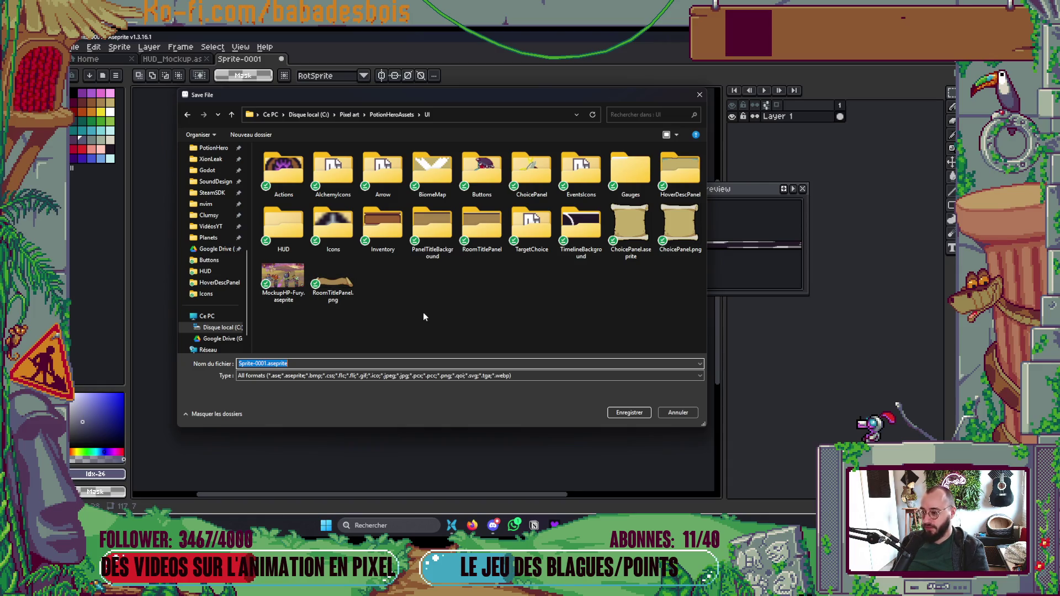
Step: Replace 'Sprite-0001' with 'NoTetxtBar' and save it as NoTetxtBar.aseprite
{"action": "left_click", "coordinate": [267, 363]}
{"action": "key", "text": "shift+Home"}
{"action": "key", "text": "BackSpace"}
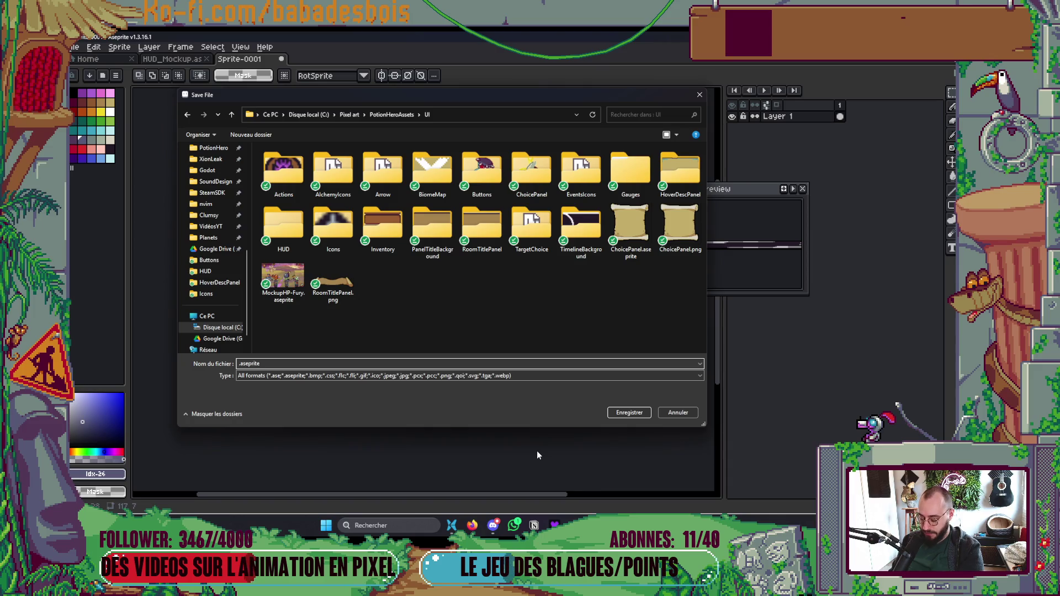
{"action": "type", "text": "NoTetxtM"}
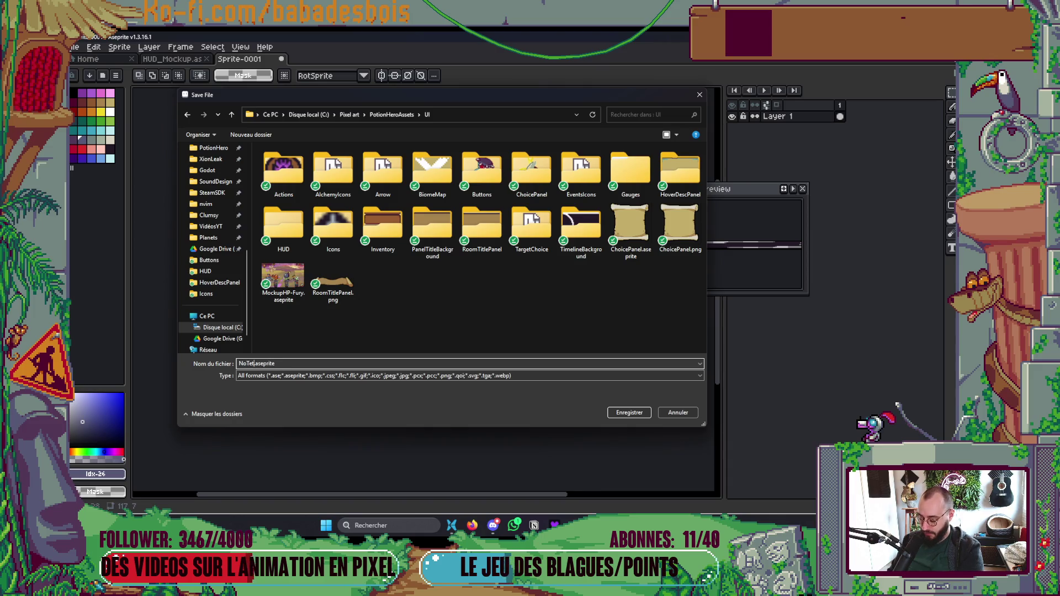
{"action": "key", "text": "BackSpace"}
{"action": "type", "text": "Bar"}
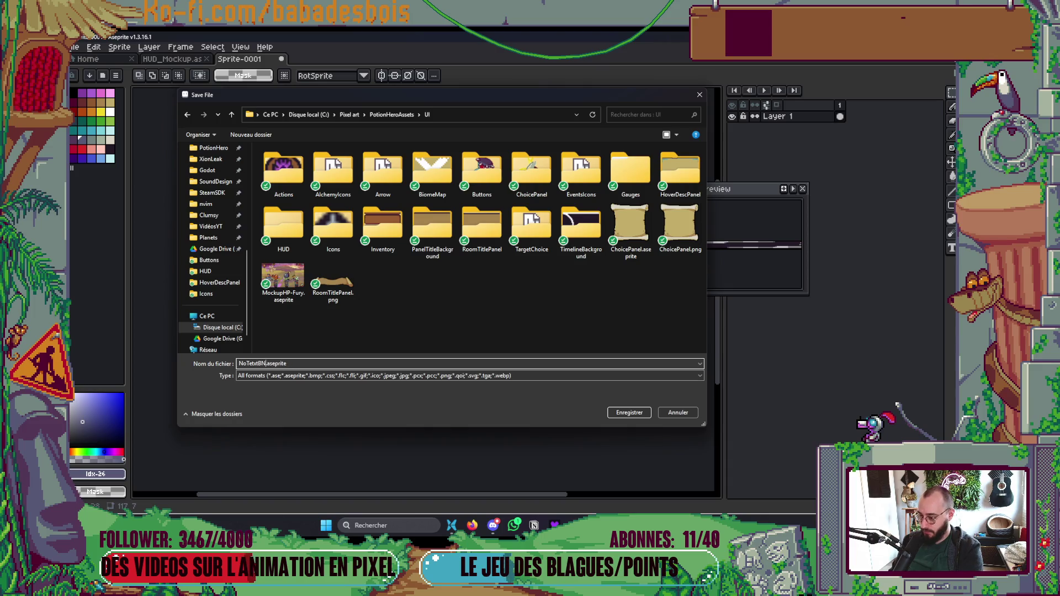
{"action": "key", "text": "Return"}
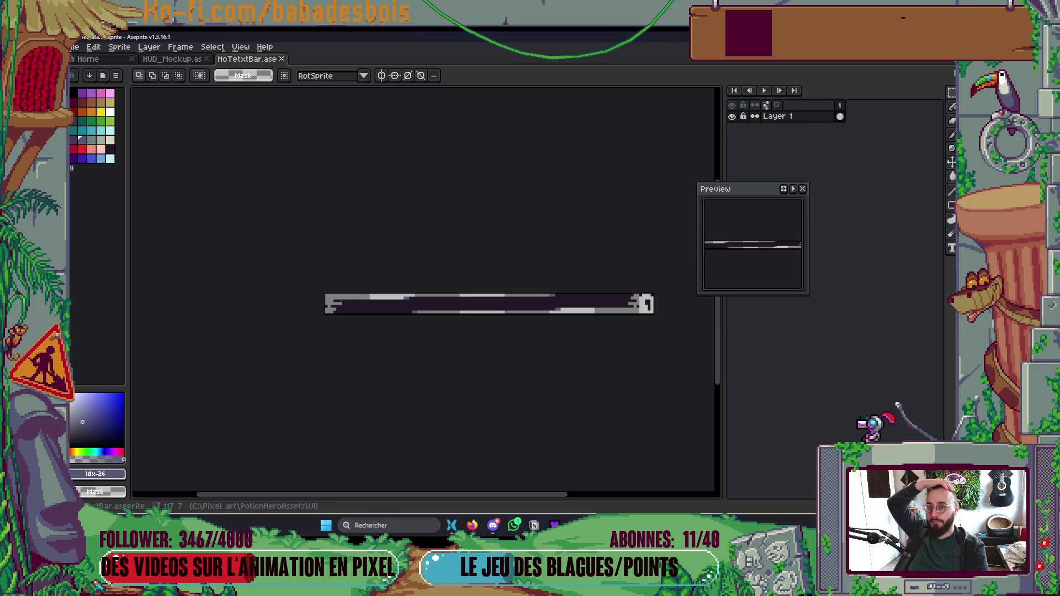
{"action": "key", "text": "alt+Tab"}
Step: Move up a few lines in the Neovim script, then bring the Godot Engine window forward
{"action": "key", "text": "k"}
{"action": "key", "text": "k"}
{"action": "key", "text": "V"}
{"action": "key", "text": "k"}
{"action": "key", "text": "y"}
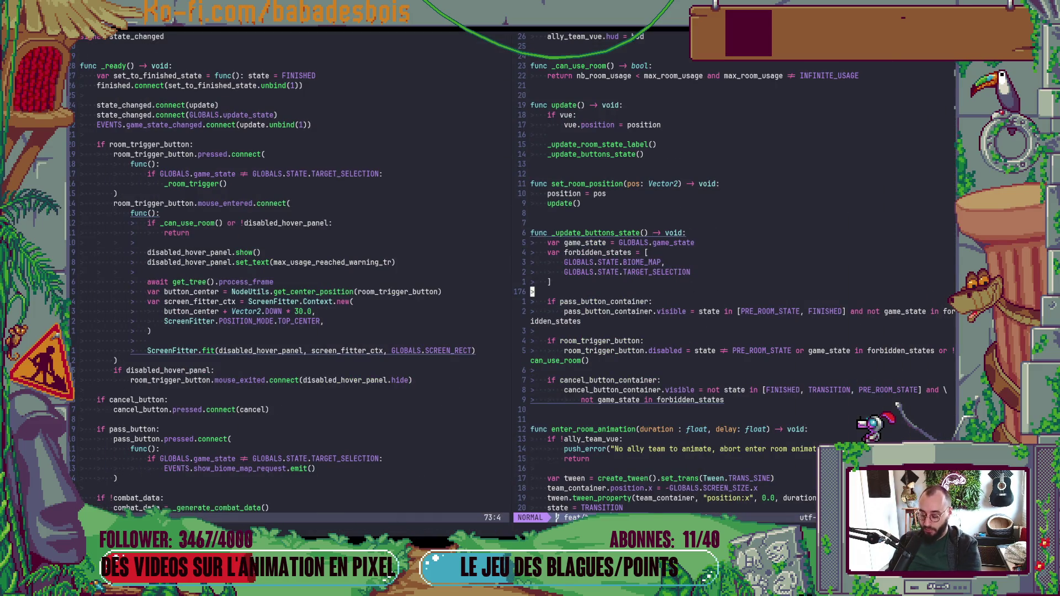
{"action": "key", "text": "alt+Tab"}
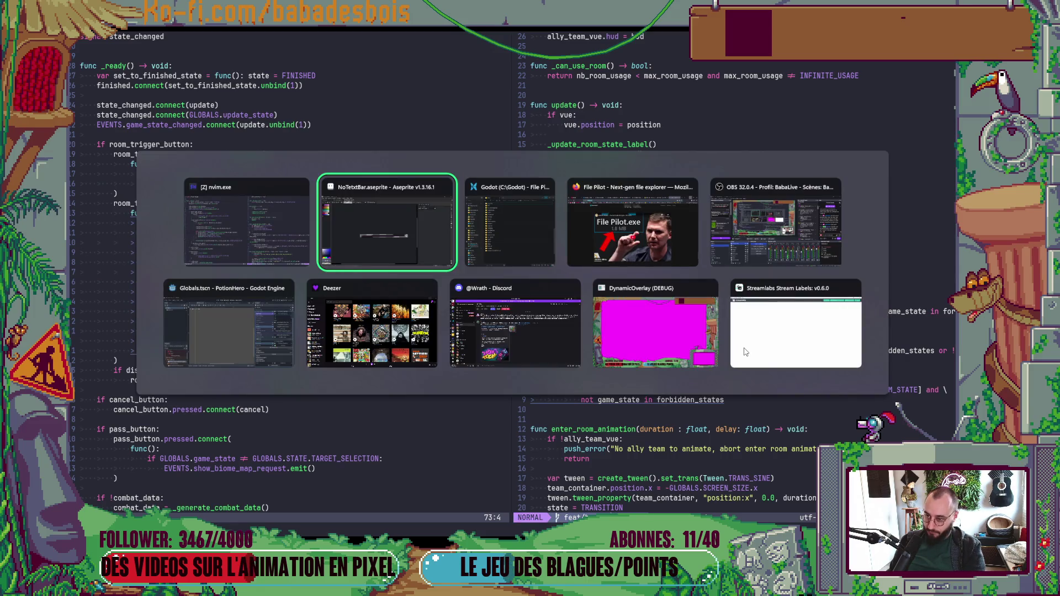
{"action": "key", "text": "Left"}
{"action": "key", "text": "Down"}
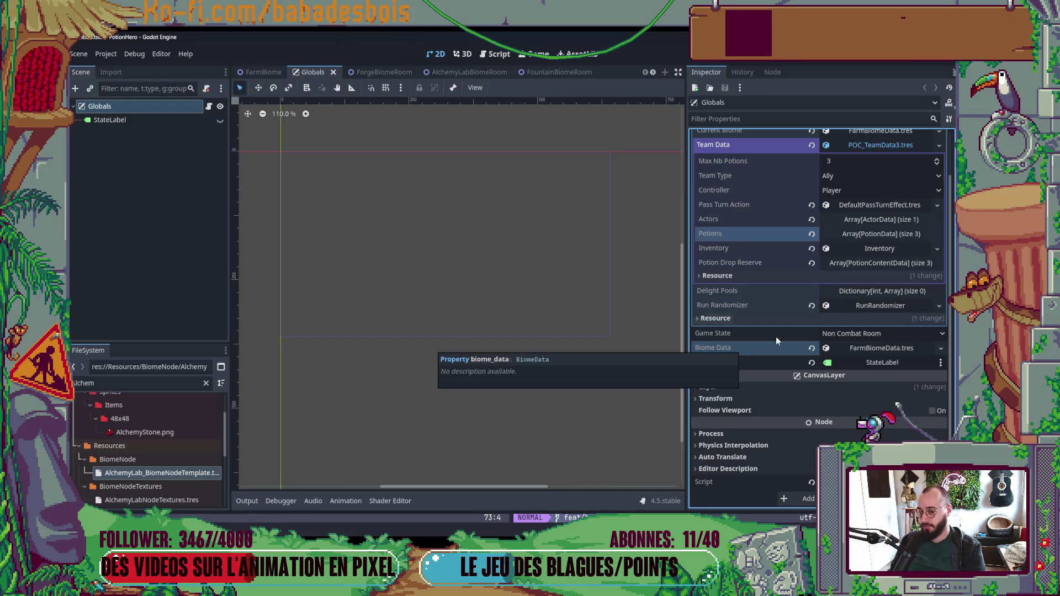
Step: Collapse the Team Data and Initial Run Data resources in the Inspector and reselect Globals
{"action": "left_click", "coordinate": [861, 194]}
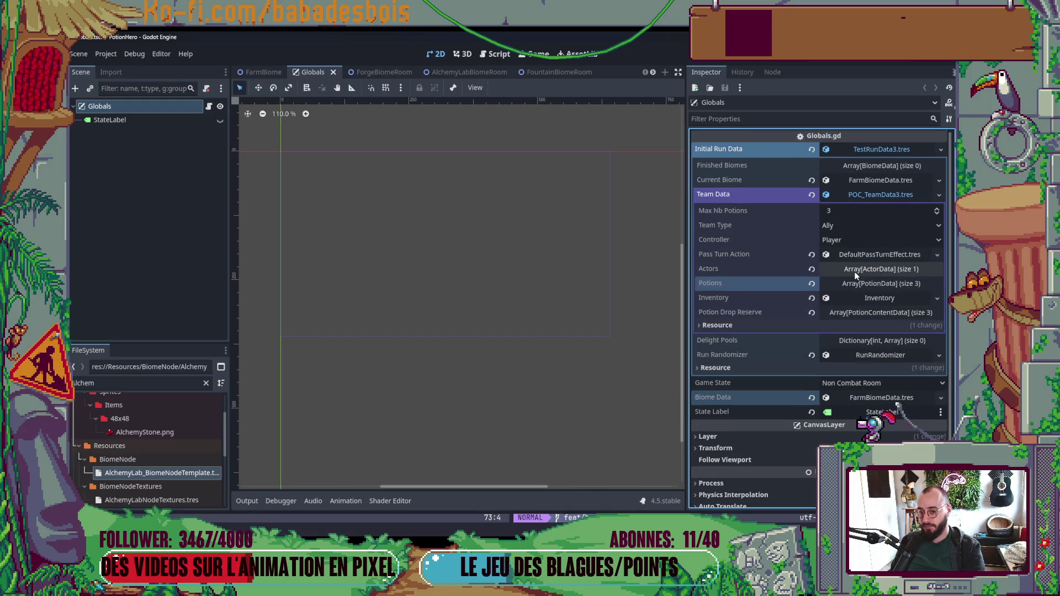
{"action": "left_click", "coordinate": [868, 195]}
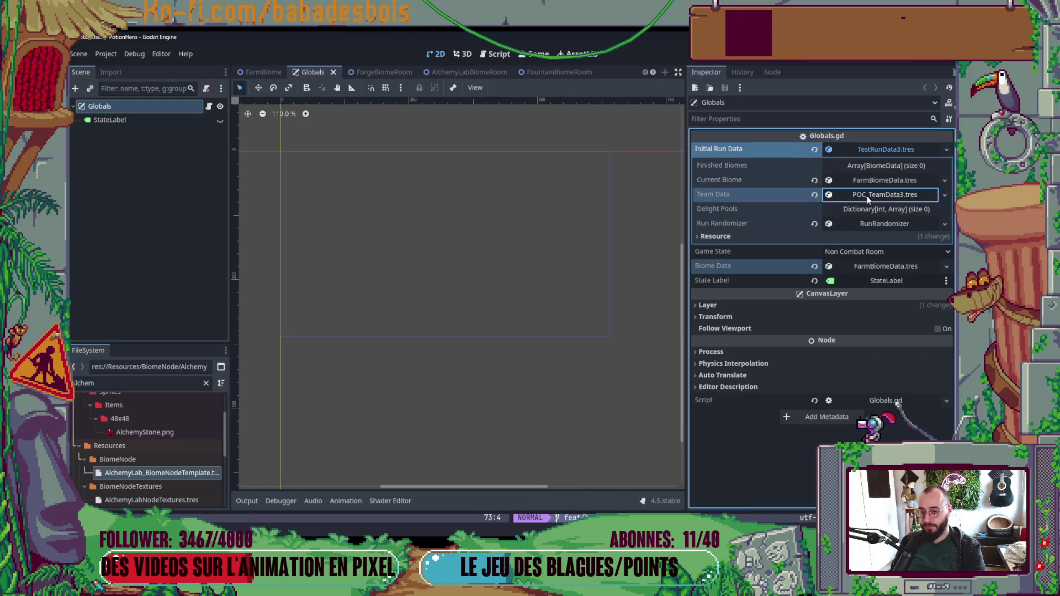
{"action": "left_click", "coordinate": [872, 150]}
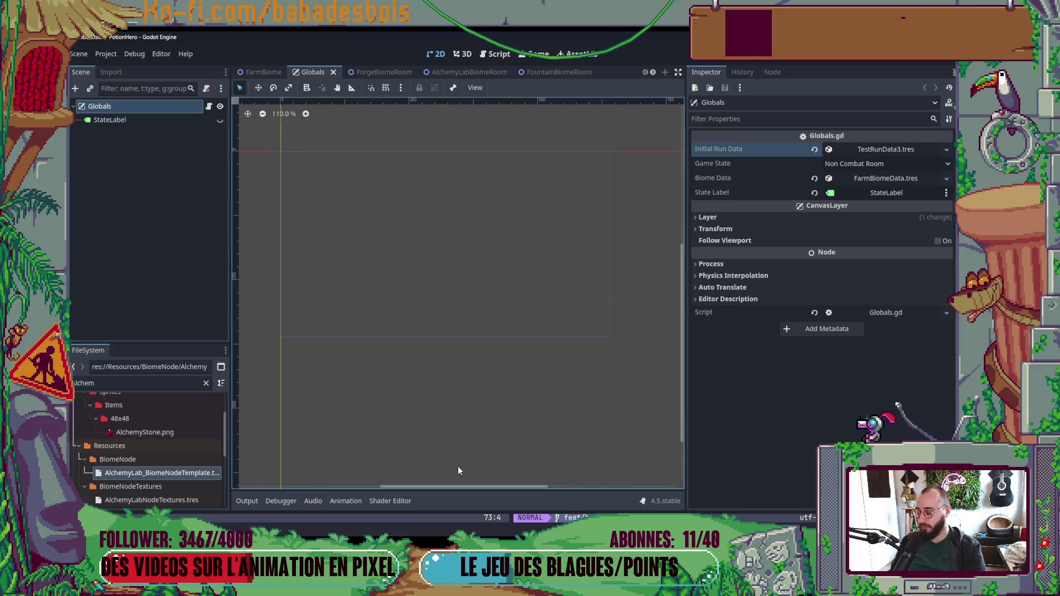
{"action": "left_click", "coordinate": [477, 453]}
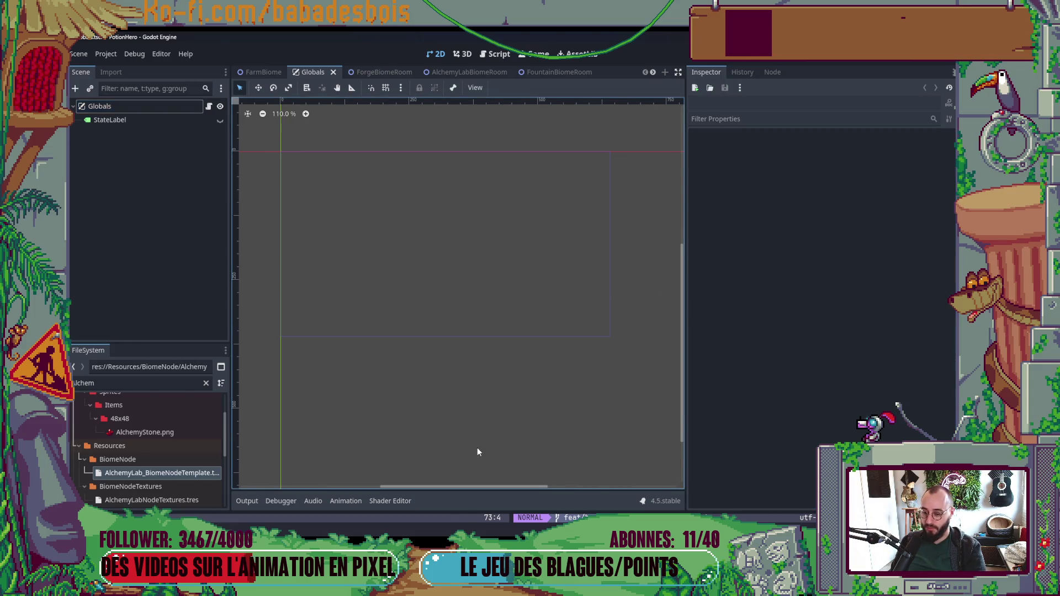
{"action": "left_click", "coordinate": [138, 106]}
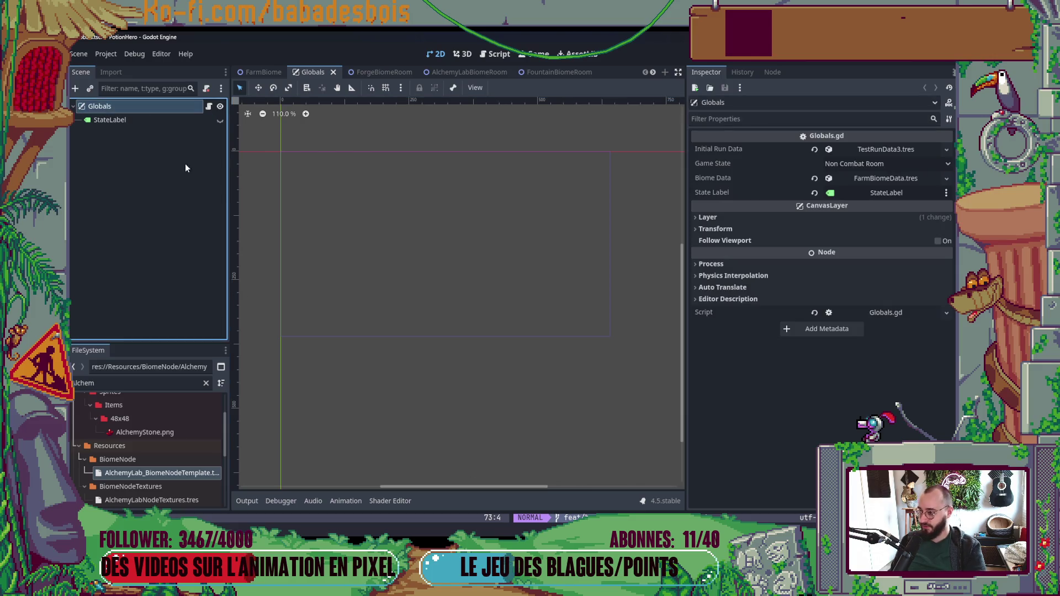
Step: Enlarge the FileSystem dock and clear the Alchem filter so all files show
{"action": "scroll", "coordinate": [458, 334], "scroll_direction": "down", "scroll_amount": 1}
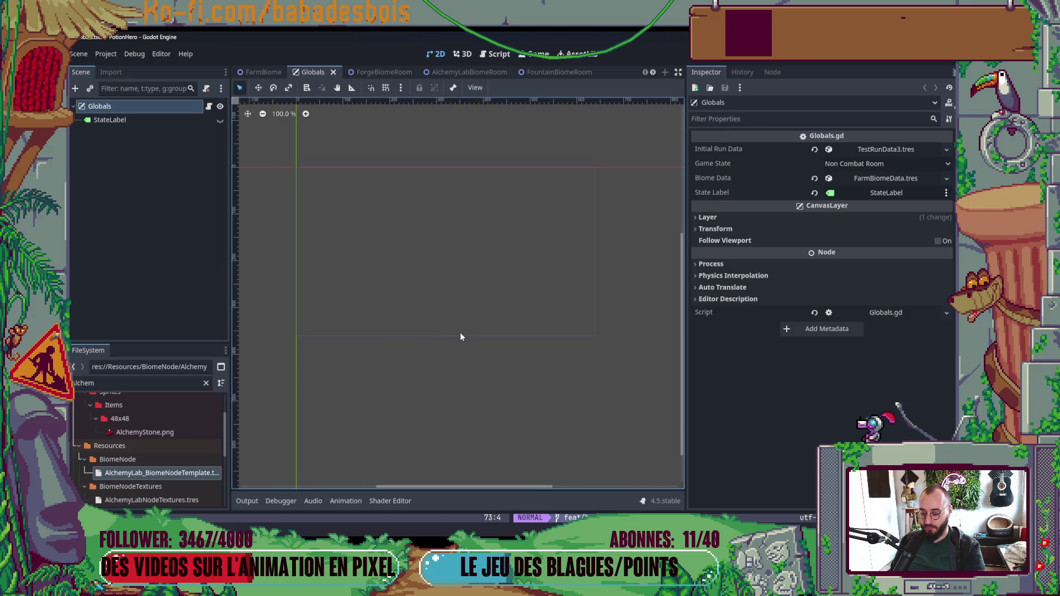
{"action": "scroll", "coordinate": [465, 335], "scroll_direction": "left", "scroll_amount": 3}
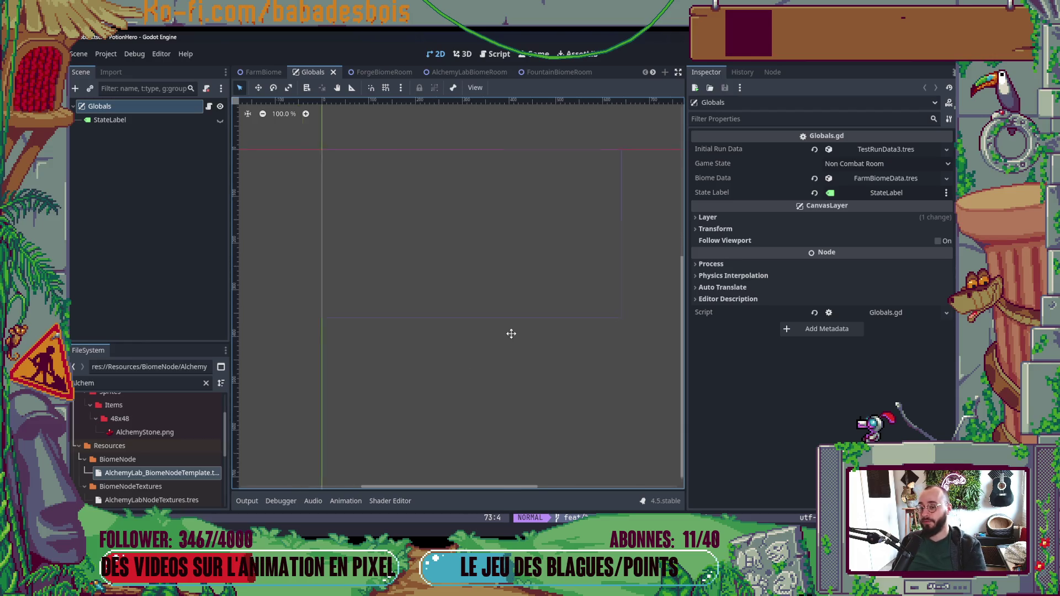
{"action": "left_click_drag", "start_coordinate": [168, 345], "coordinate": [185, 191]}
{"action": "left_click", "coordinate": [206, 229]}
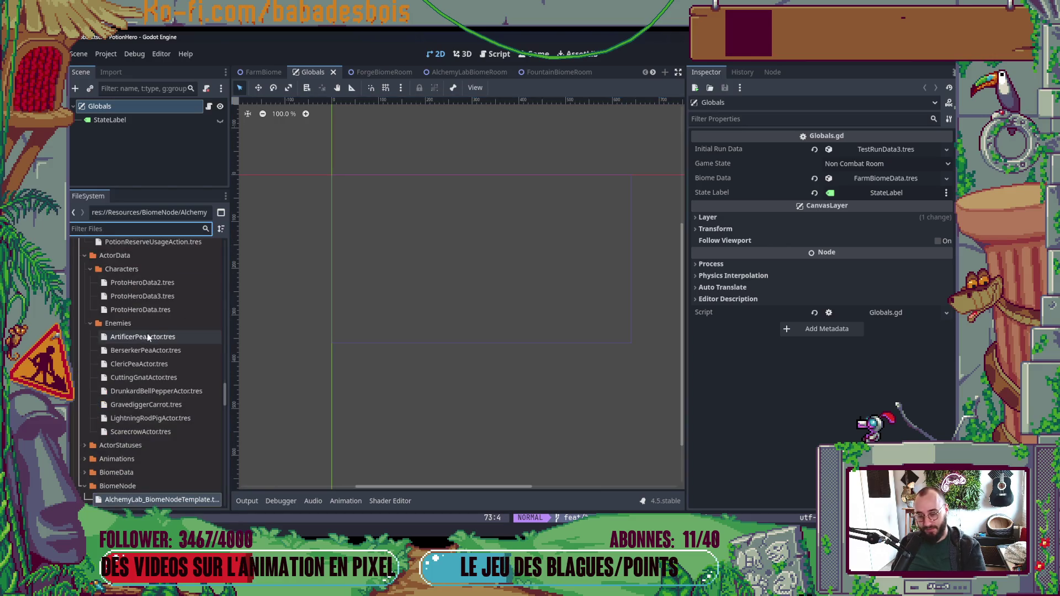
Step: Collapse the Enemies, BiomeNode, ActorData, Actions and Resources folders in the FileSystem dock
{"action": "scroll", "coordinate": [153, 334], "scroll_direction": "up", "scroll_amount": 2}
{"action": "scroll", "coordinate": [110, 339], "scroll_direction": "down", "scroll_amount": 2}
{"action": "left_click", "coordinate": [93, 325]}
{"action": "left_click", "coordinate": [96, 269]}
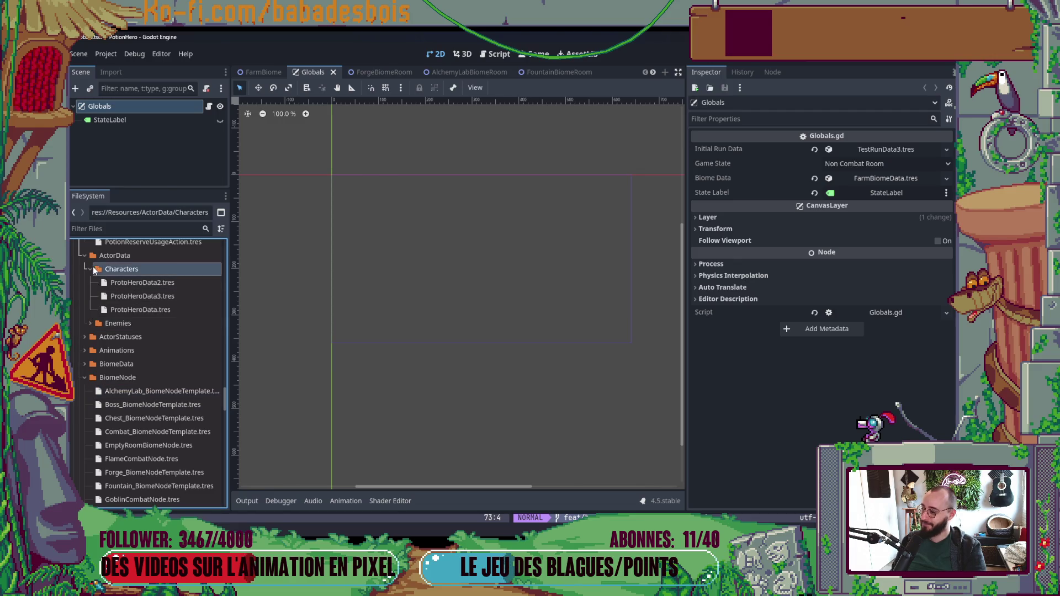
{"action": "left_click", "coordinate": [85, 377]}
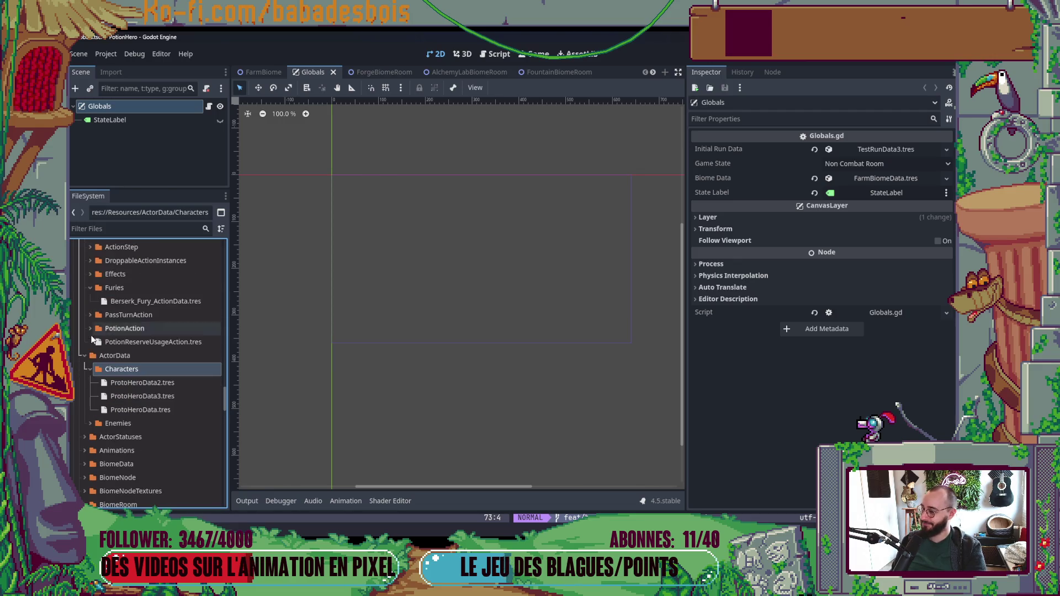
{"action": "left_click", "coordinate": [85, 356]}
{"action": "left_click", "coordinate": [84, 315]}
{"action": "left_click", "coordinate": [79, 306]}
Step: Collapse the Shaders, Scripts, ColorSwap, BabaGodotLib Shaders and Materials folders
{"action": "scroll", "coordinate": [93, 321], "scroll_direction": "up", "scroll_amount": 5}
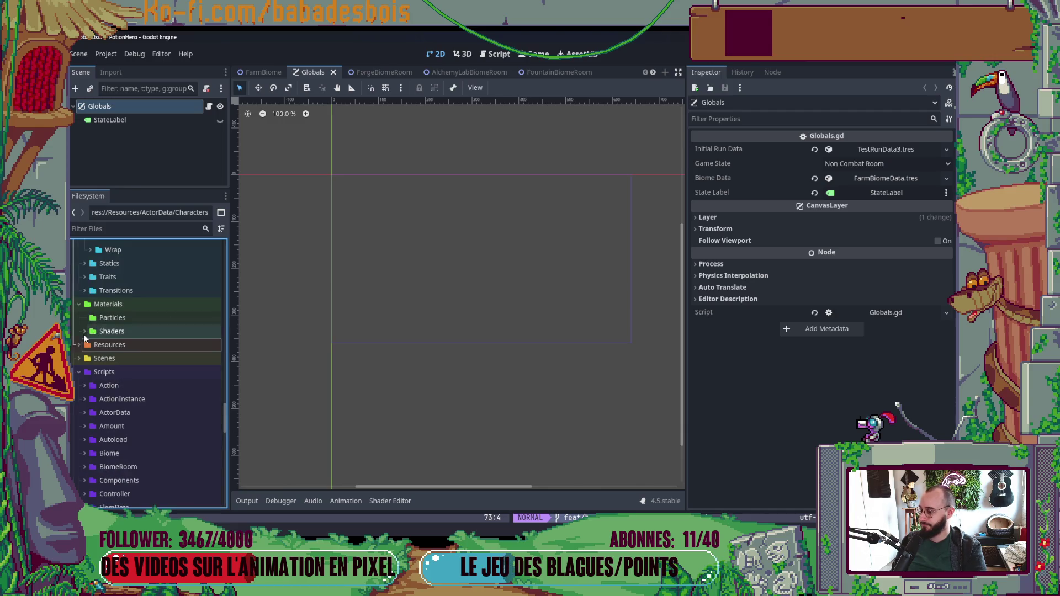
{"action": "left_click", "coordinate": [84, 331]}
{"action": "left_click", "coordinate": [79, 372]}
{"action": "scroll", "coordinate": [92, 381], "scroll_direction": "up", "scroll_amount": 4}
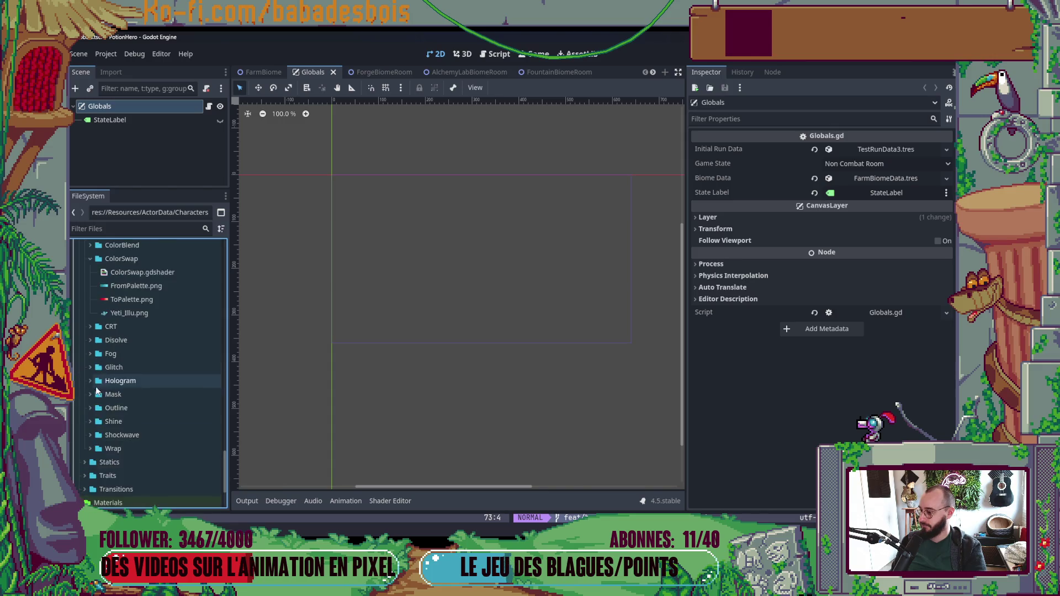
{"action": "left_click", "coordinate": [90, 359]}
{"action": "left_click", "coordinate": [84, 307]}
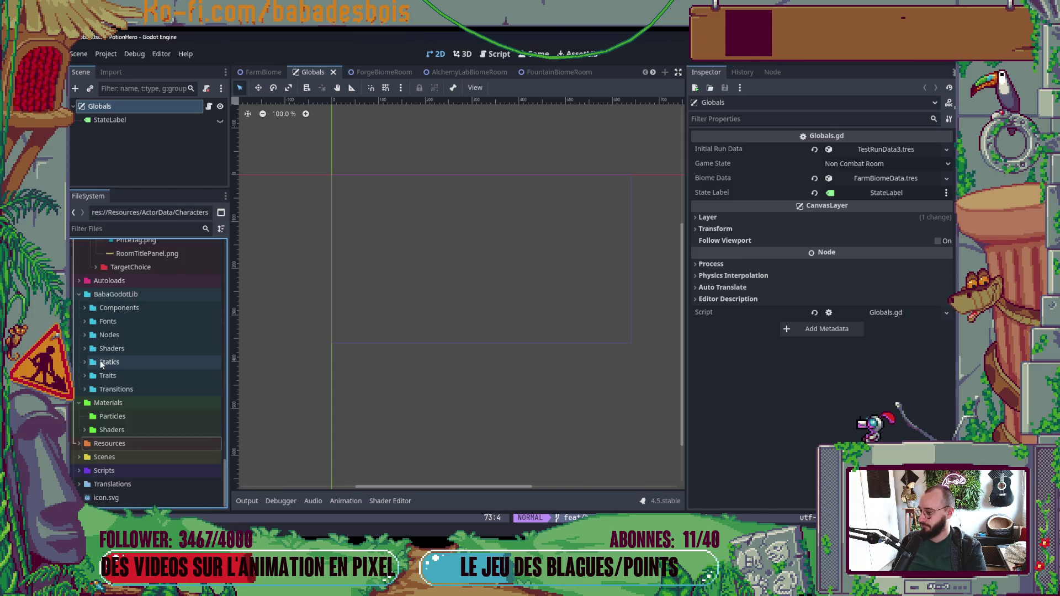
{"action": "left_click", "coordinate": [79, 407]}
Step: Scroll to Assets/Sprites/UI and open the Arrow and Icons sprite folders
{"action": "scroll", "coordinate": [92, 329], "scroll_direction": "up", "scroll_amount": 10}
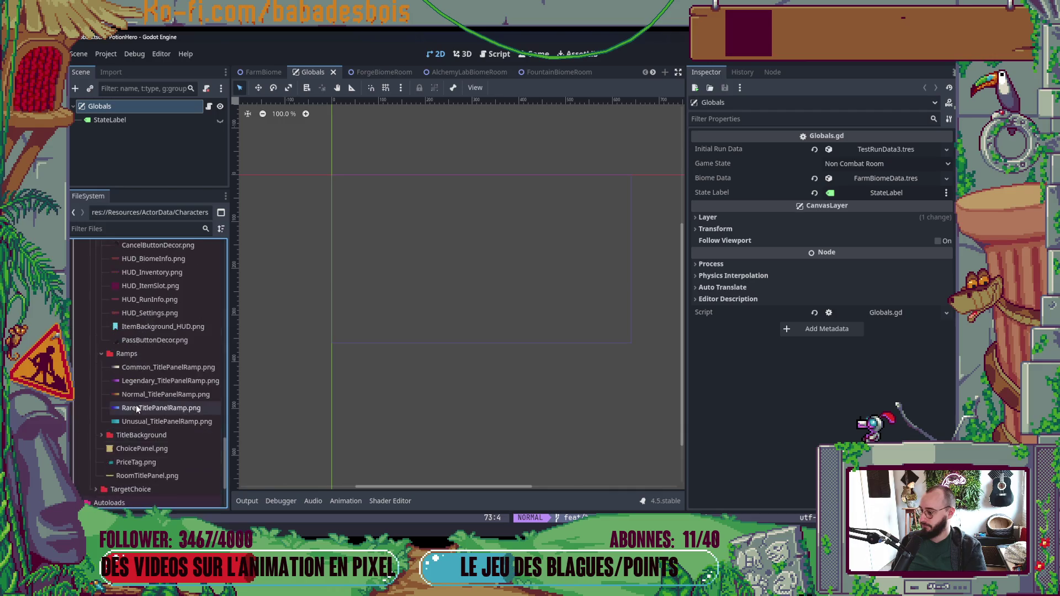
{"action": "scroll", "coordinate": [123, 364], "scroll_direction": "up", "scroll_amount": 10}
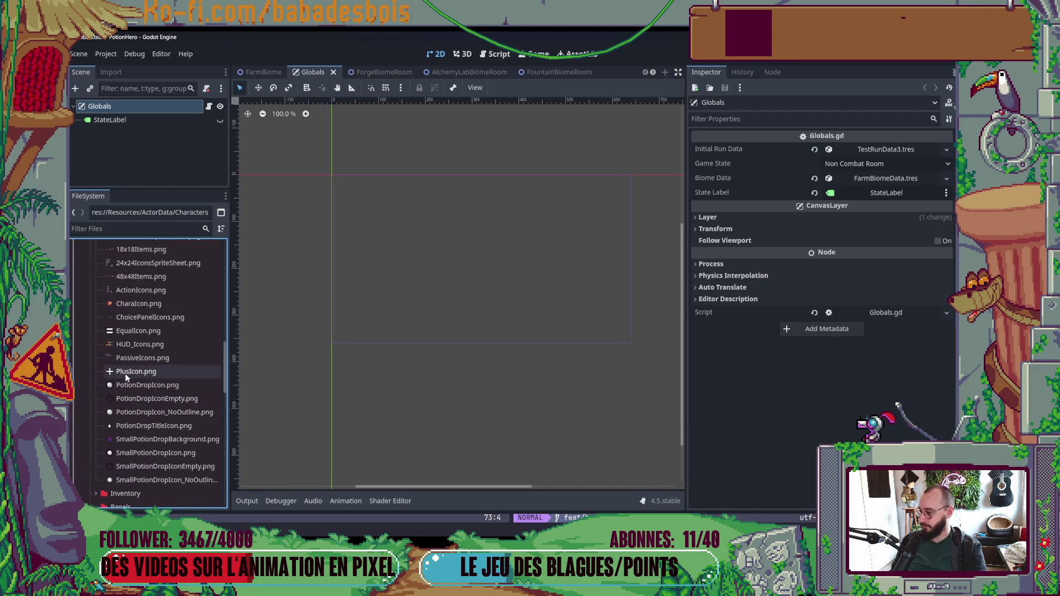
{"action": "scroll", "coordinate": [124, 353], "scroll_direction": "up", "scroll_amount": 5}
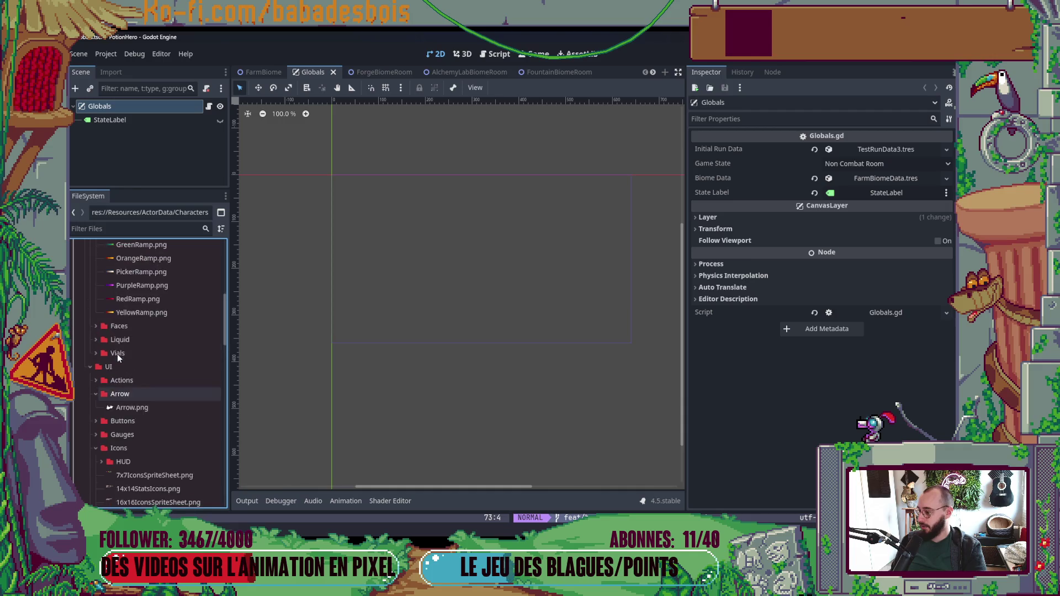
{"action": "scroll", "coordinate": [110, 437], "scroll_direction": "down", "scroll_amount": 8}
{"action": "scroll", "coordinate": [123, 398], "scroll_direction": "up", "scroll_amount": 3}
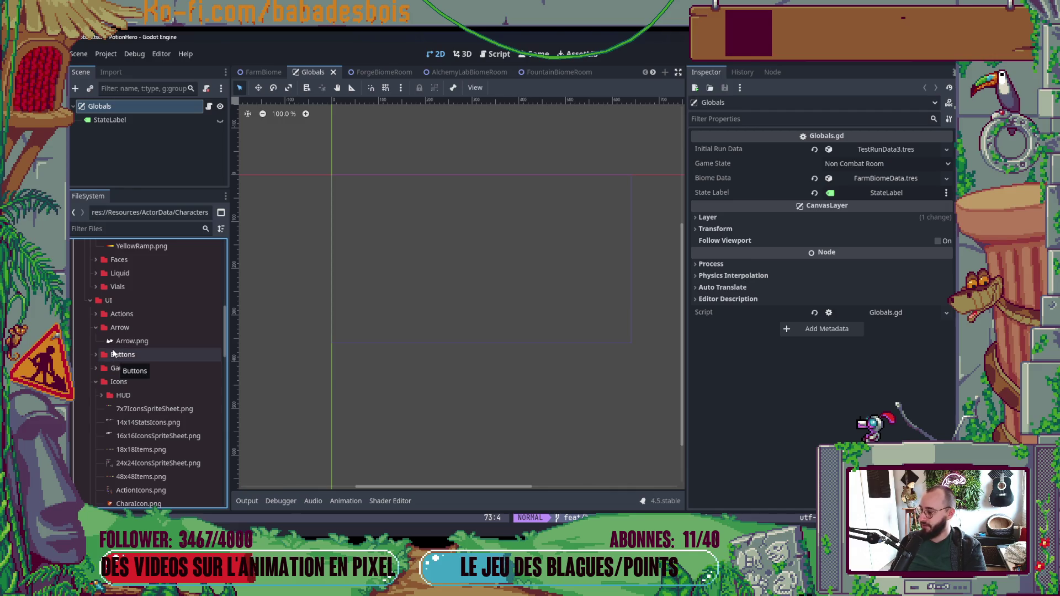
{"action": "scroll", "coordinate": [155, 377], "scroll_direction": "down", "scroll_amount": 3}
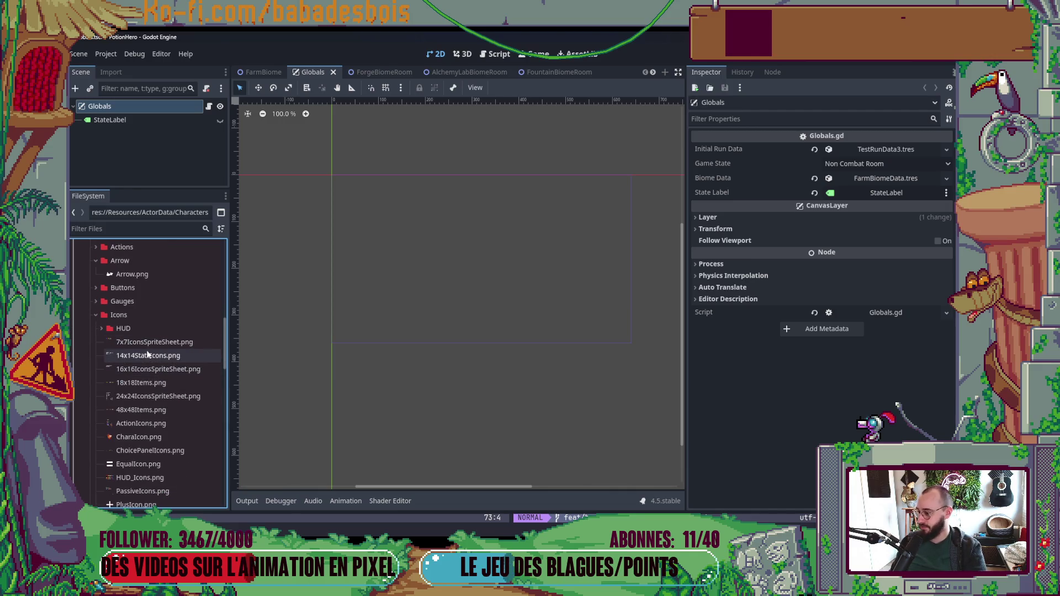
{"action": "left_click", "coordinate": [116, 261]}
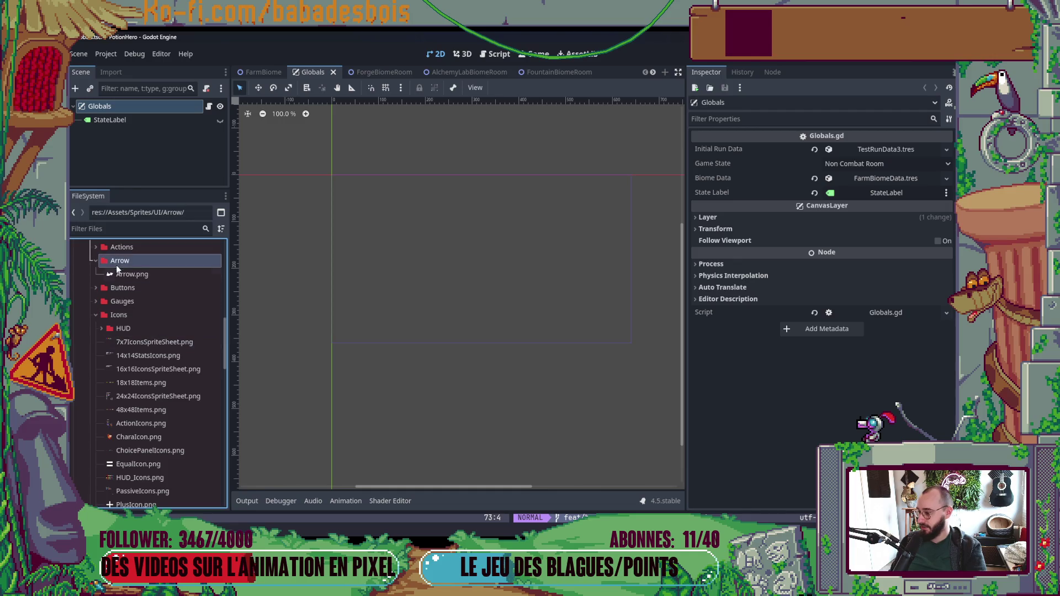
{"action": "left_click", "coordinate": [124, 315]}
{"action": "key", "text": "alt+Tab"}
{"action": "key", "text": "alt+Tab"}
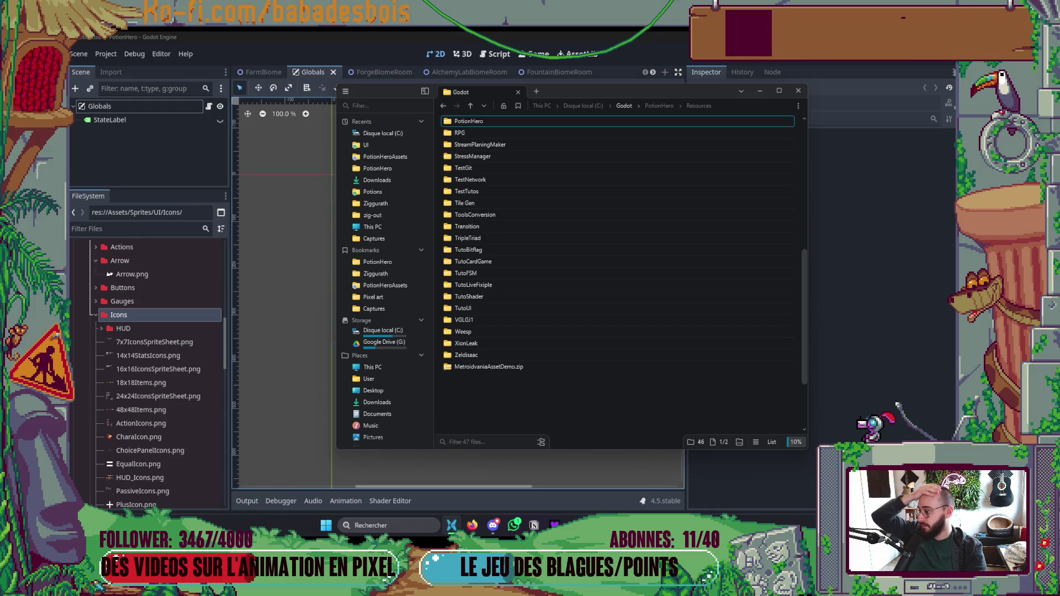
Step: Bring the Firefox window to the front and open a new tab
{"action": "left_click", "coordinate": [472, 525]}
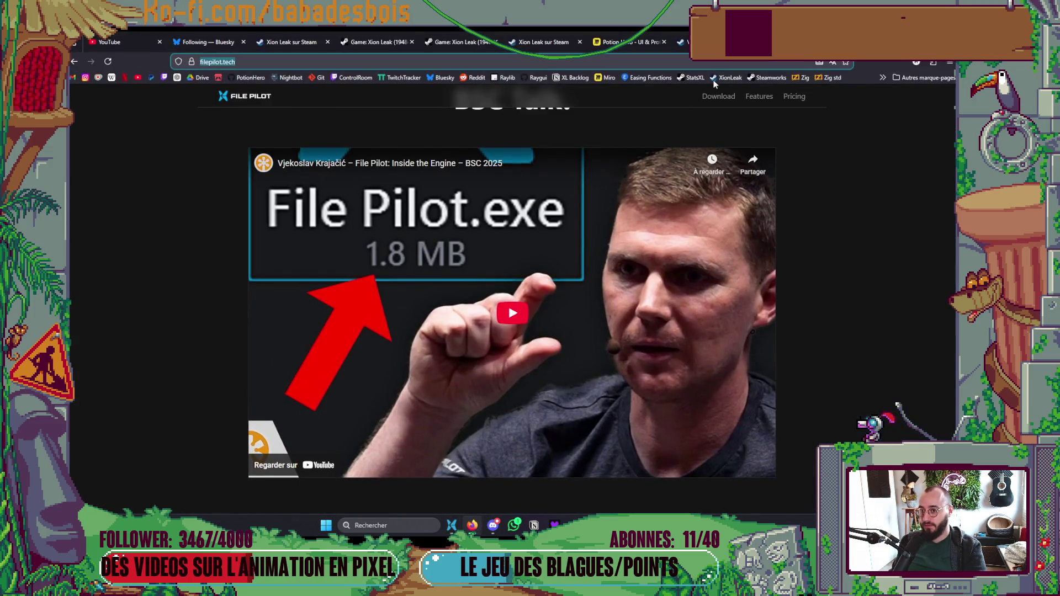
{"action": "key", "text": "ctrl+t"}
Step: Search 'Epic loon' and open the 'Epic Loon sur Steam' result in a new tab
{"action": "type", "text": "Epic loo"}
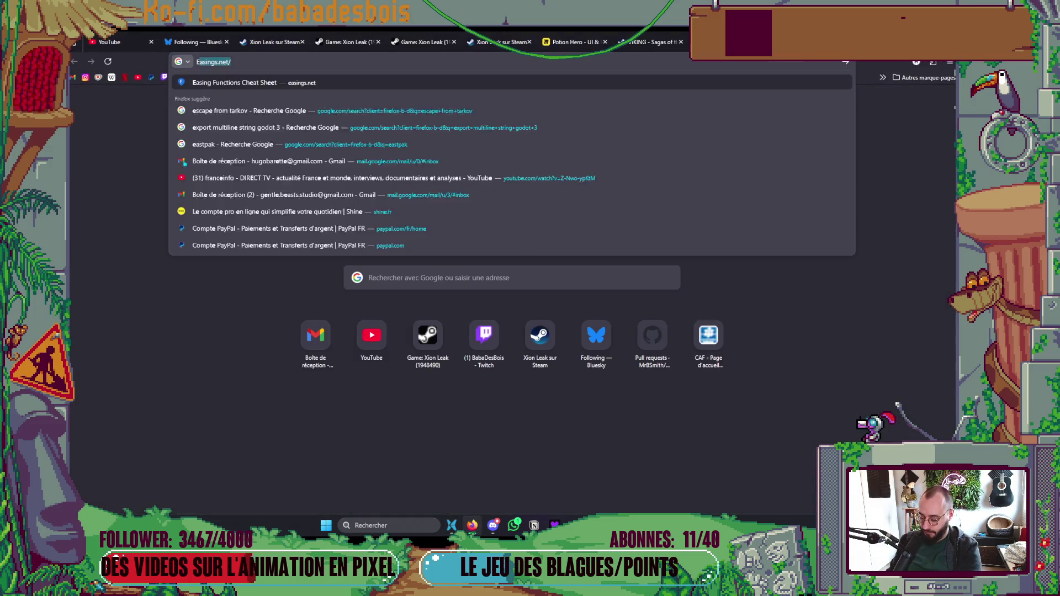
{"action": "type", "text": "n"}
{"action": "key", "text": "Return"}
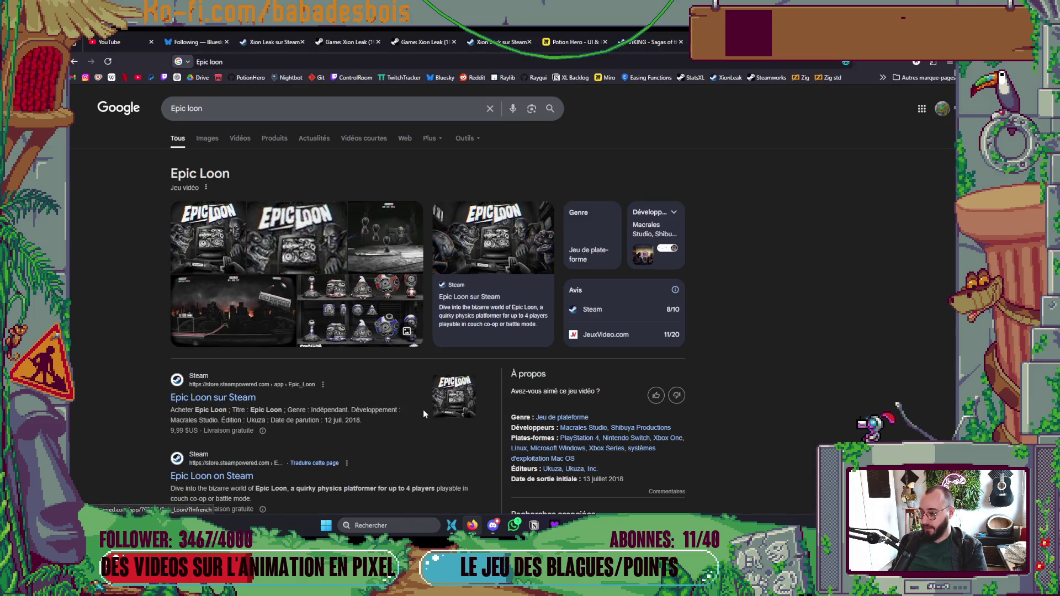
{"action": "middle_click", "coordinate": [231, 403]}
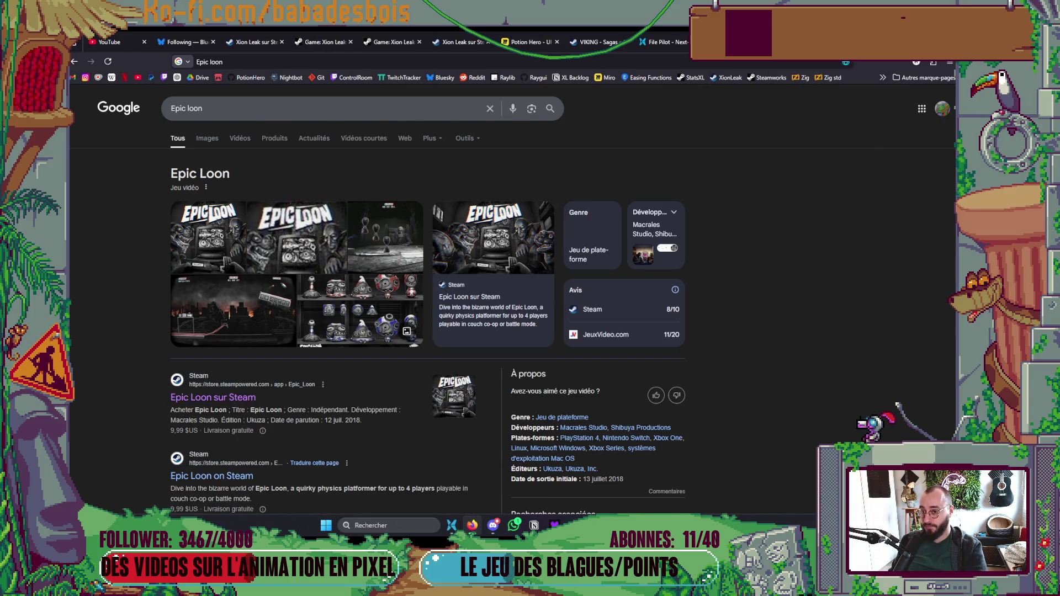
{"action": "key", "text": "ctrl+Tab"}
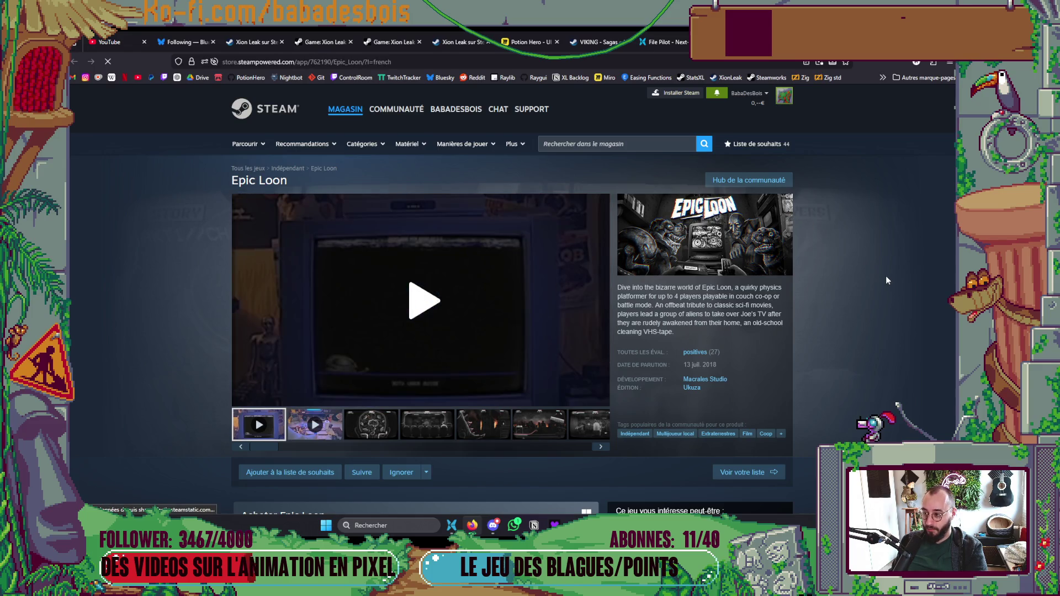
Step: Browse the brain, burning city, bus-over-city and later screenshots in the Steam gallery
{"action": "scroll", "coordinate": [880, 276], "scroll_direction": "down", "scroll_amount": 3}
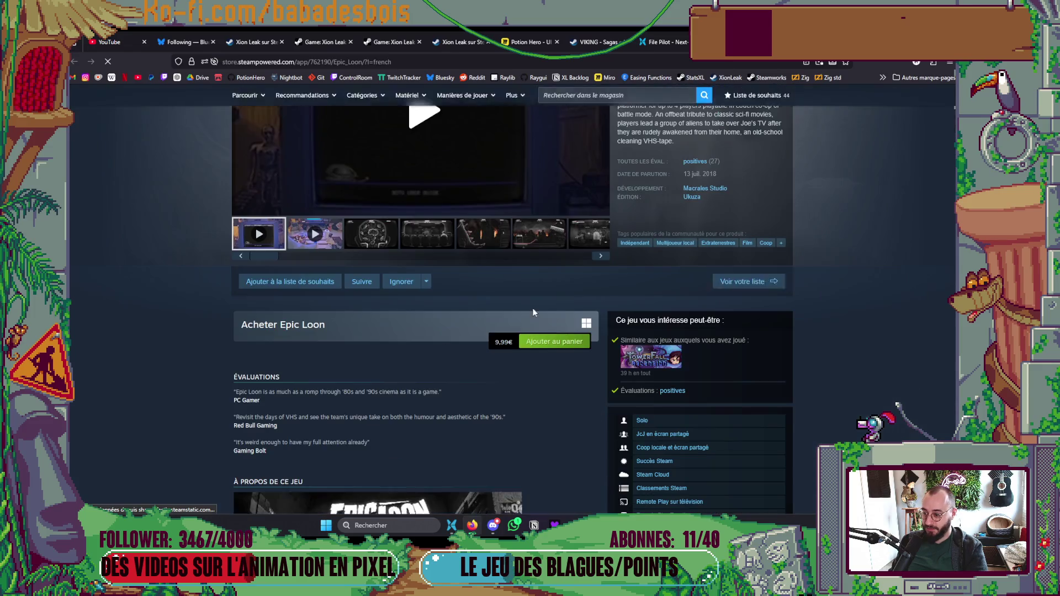
{"action": "left_click", "coordinate": [370, 232]}
{"action": "scroll", "coordinate": [445, 342], "scroll_direction": "up", "scroll_amount": 2}
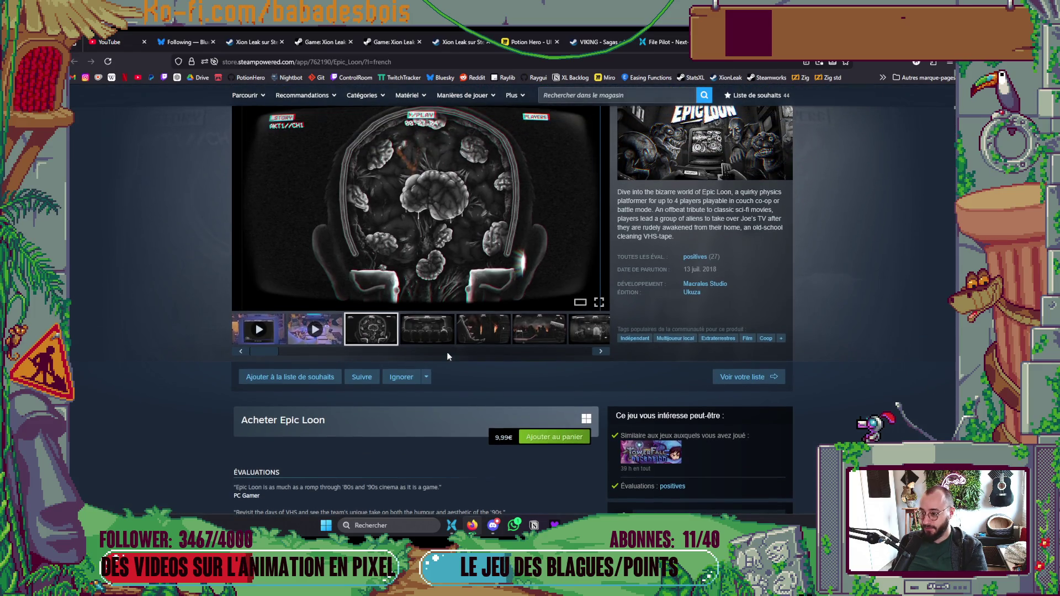
{"action": "left_click", "coordinate": [433, 332]}
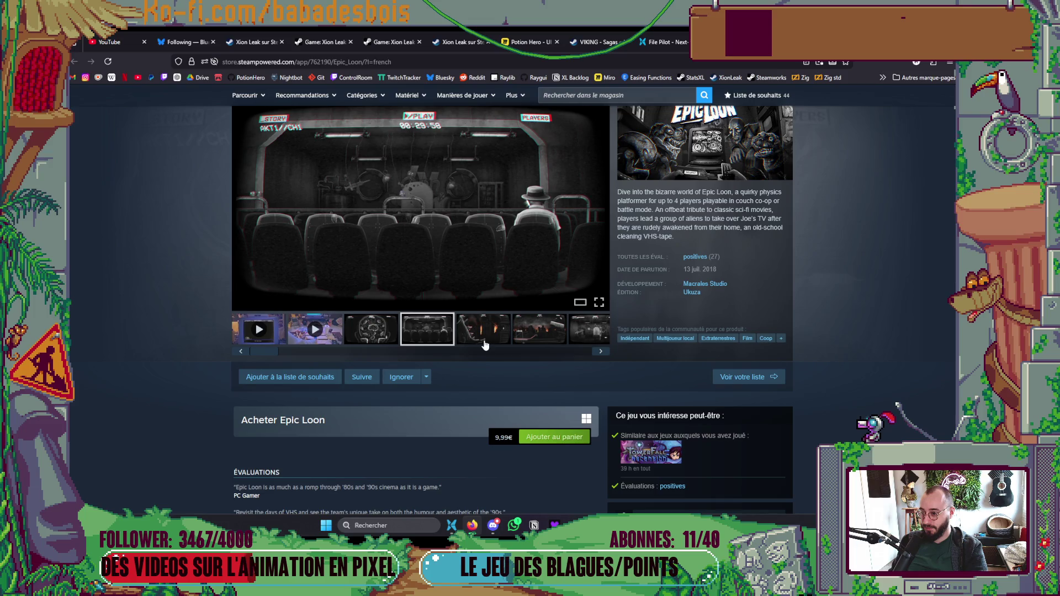
{"action": "left_click", "coordinate": [487, 340]}
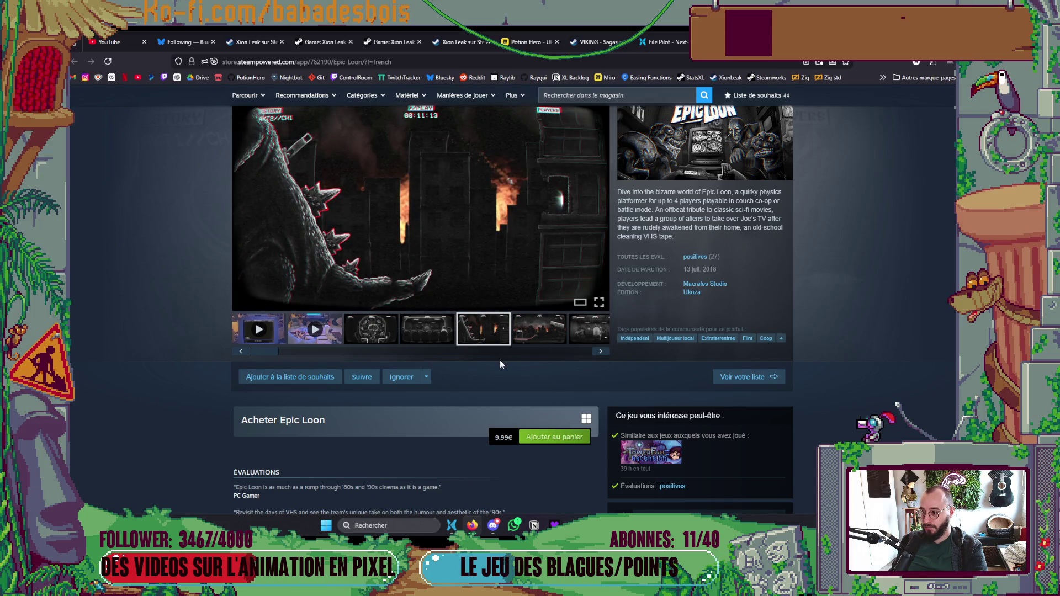
{"action": "scroll", "coordinate": [499, 359], "scroll_direction": "up", "scroll_amount": 2}
{"action": "left_click", "coordinate": [534, 422]}
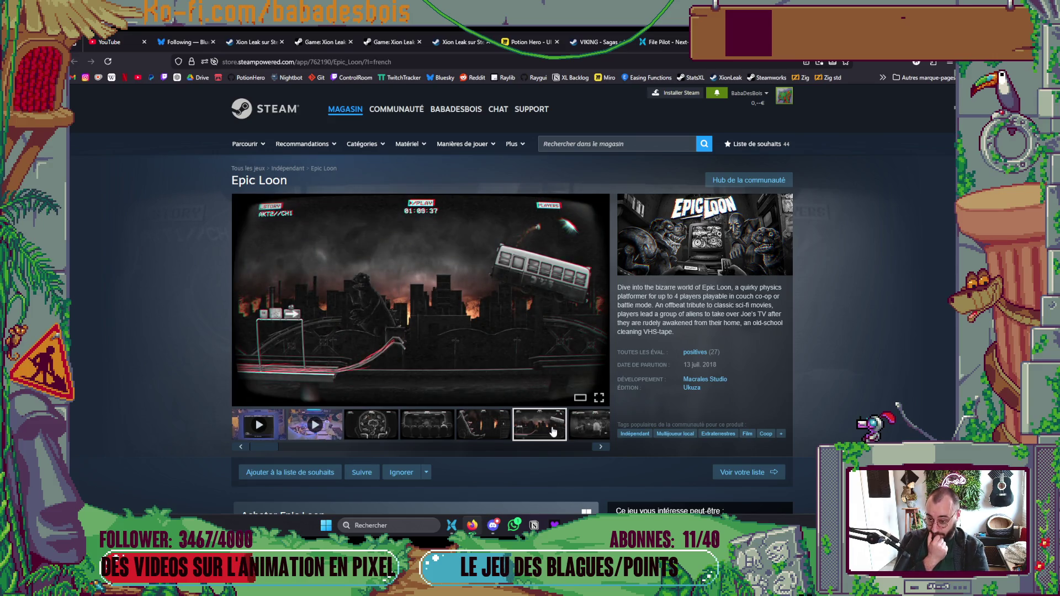
{"action": "left_click", "coordinate": [599, 446]}
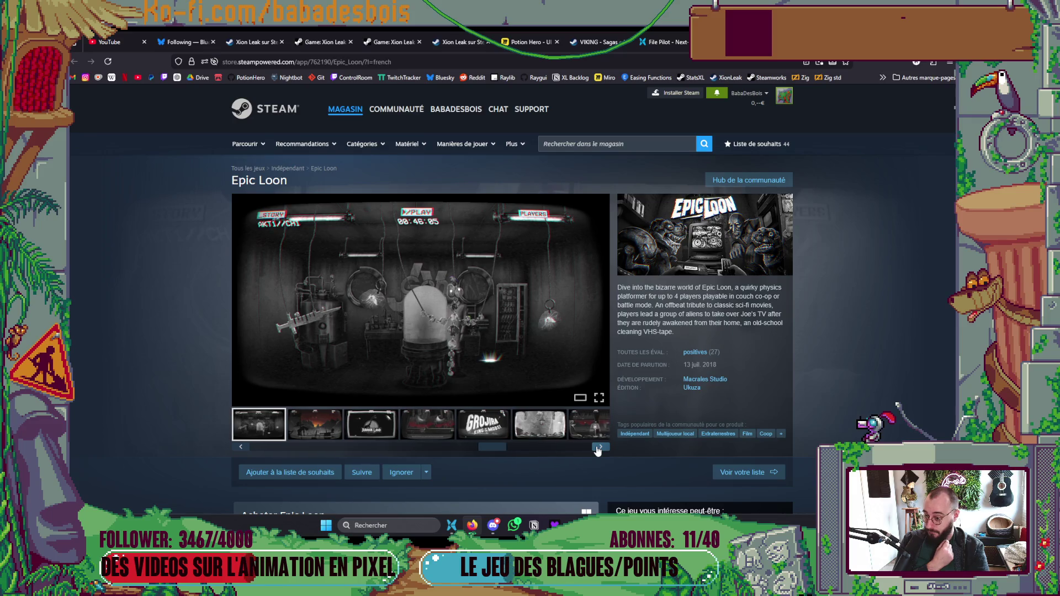
{"action": "left_click", "coordinate": [599, 448]}
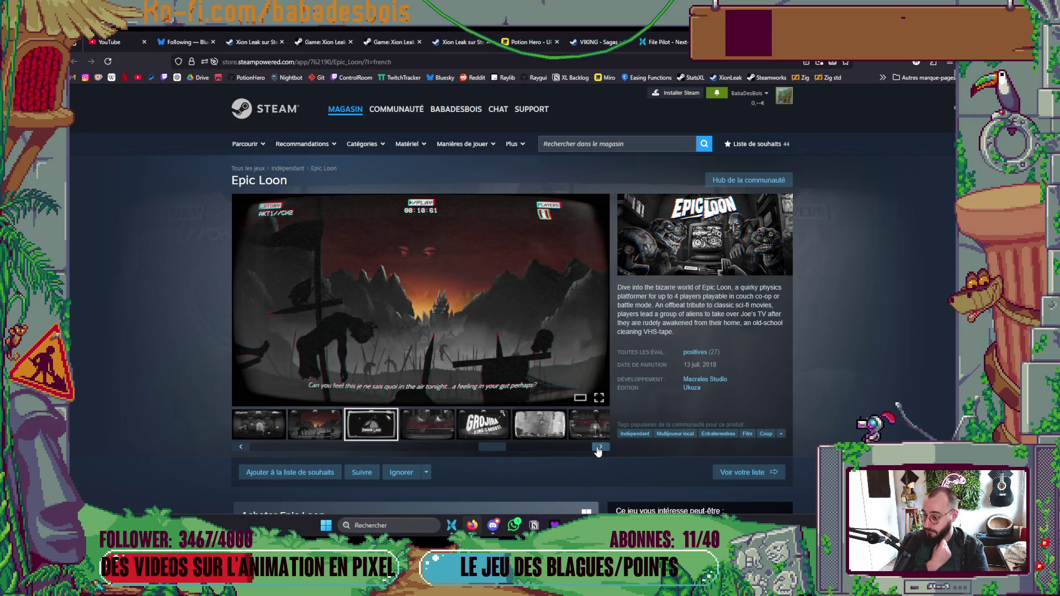
{"action": "left_click", "coordinate": [599, 448]}
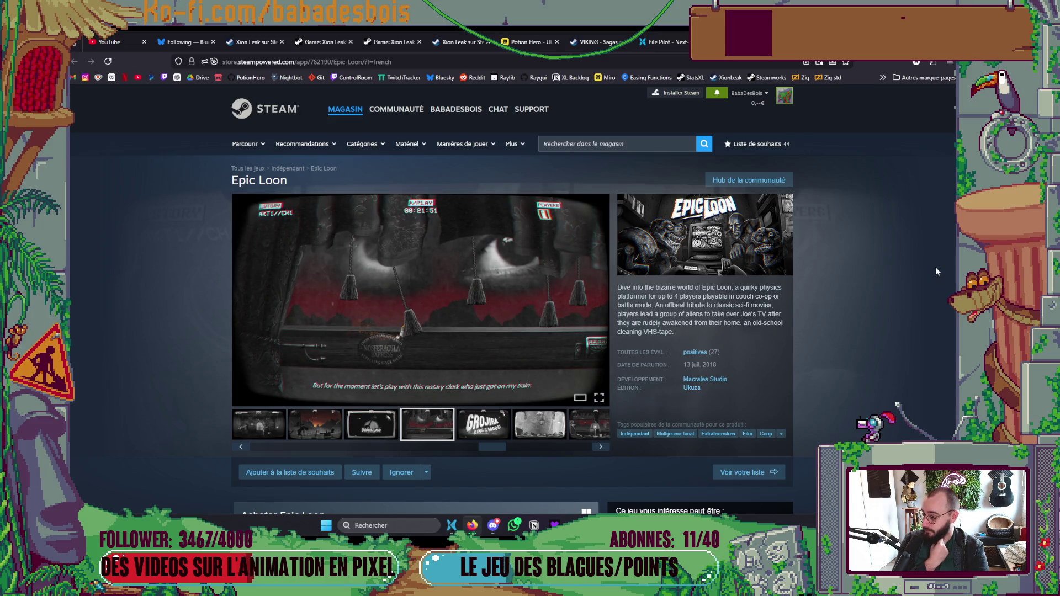
Step: Scroll down through the Epic Loon store page description, then jump back to the top
{"action": "scroll", "coordinate": [936, 267], "scroll_direction": "down", "scroll_amount": 3}
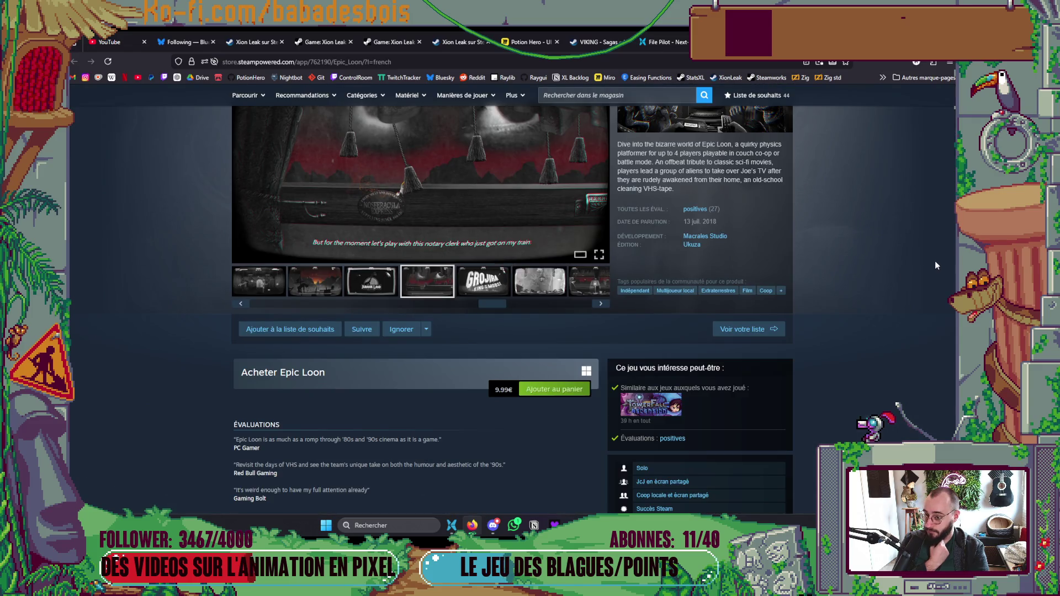
{"action": "scroll", "coordinate": [935, 265], "scroll_direction": "down", "scroll_amount": 7}
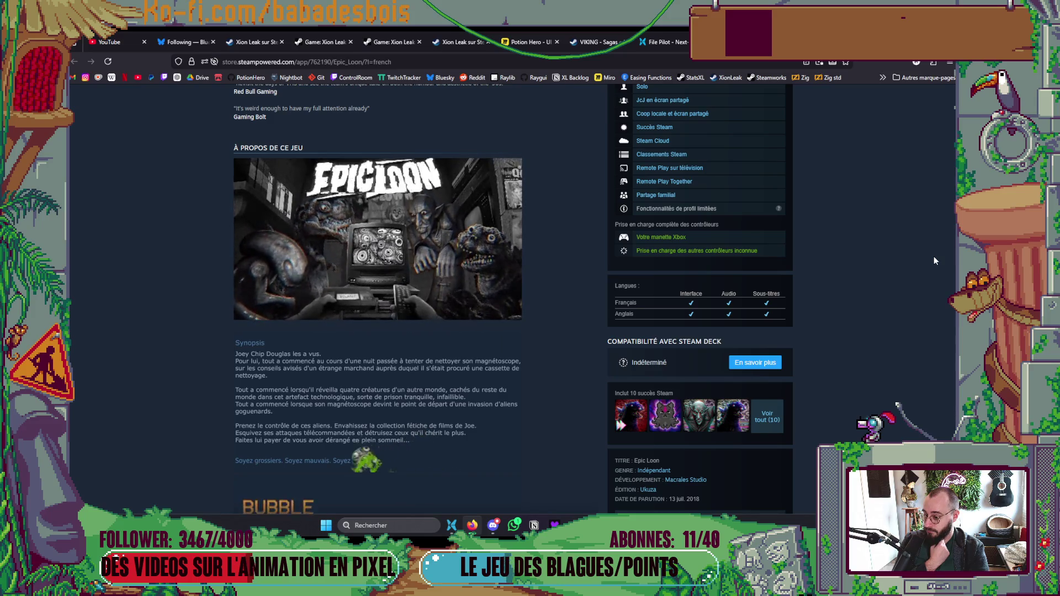
{"action": "scroll", "coordinate": [933, 255], "scroll_direction": "down", "scroll_amount": 3}
{"action": "scroll", "coordinate": [930, 253], "scroll_direction": "down", "scroll_amount": 4}
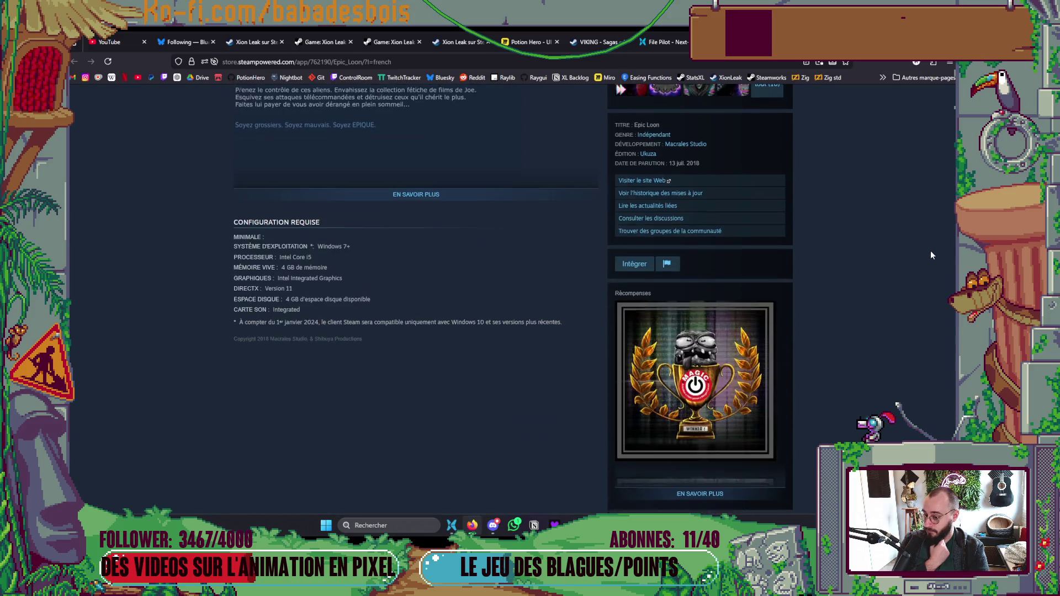
{"action": "scroll", "coordinate": [931, 254], "scroll_direction": "down", "scroll_amount": 3}
{"action": "scroll", "coordinate": [930, 249], "scroll_direction": "down", "scroll_amount": 5}
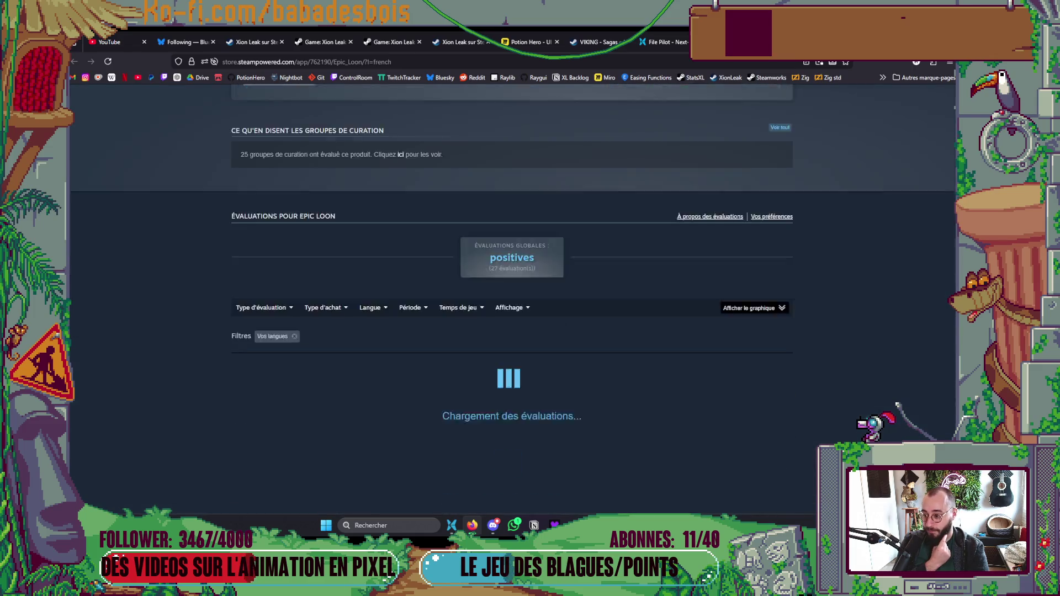
{"action": "key", "text": "Home"}
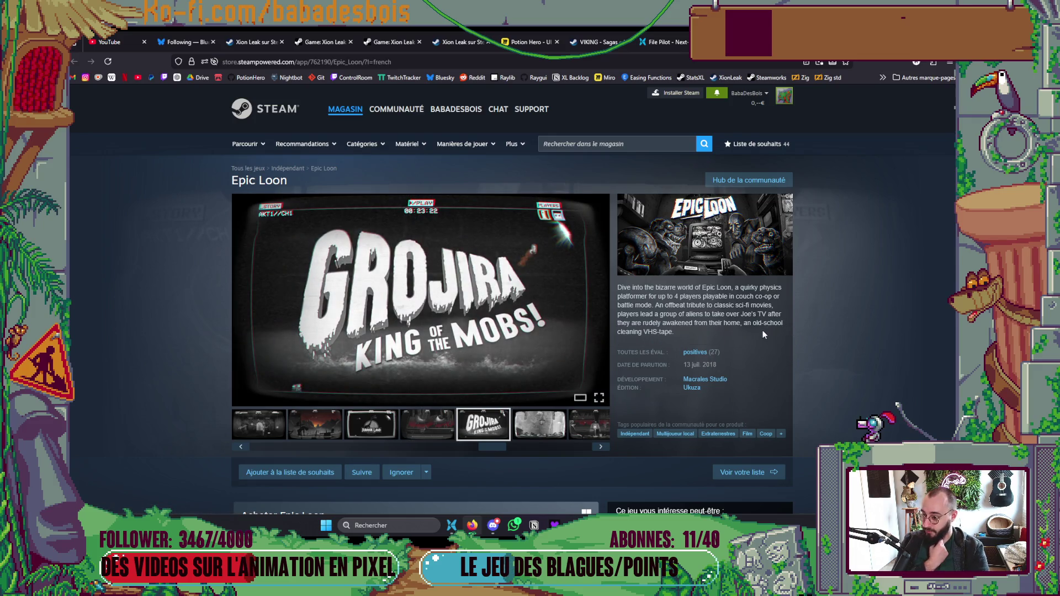
Step: Step through the remaining screenshots after the Grojira one until the trailer appears
{"action": "left_click", "coordinate": [559, 430]}
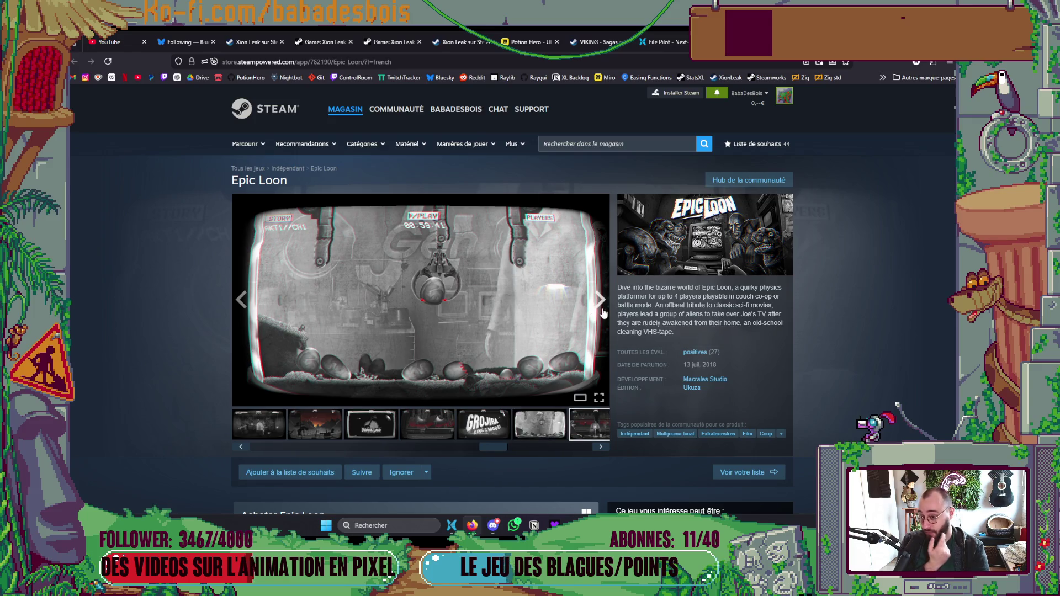
{"action": "left_click", "coordinate": [599, 301]}
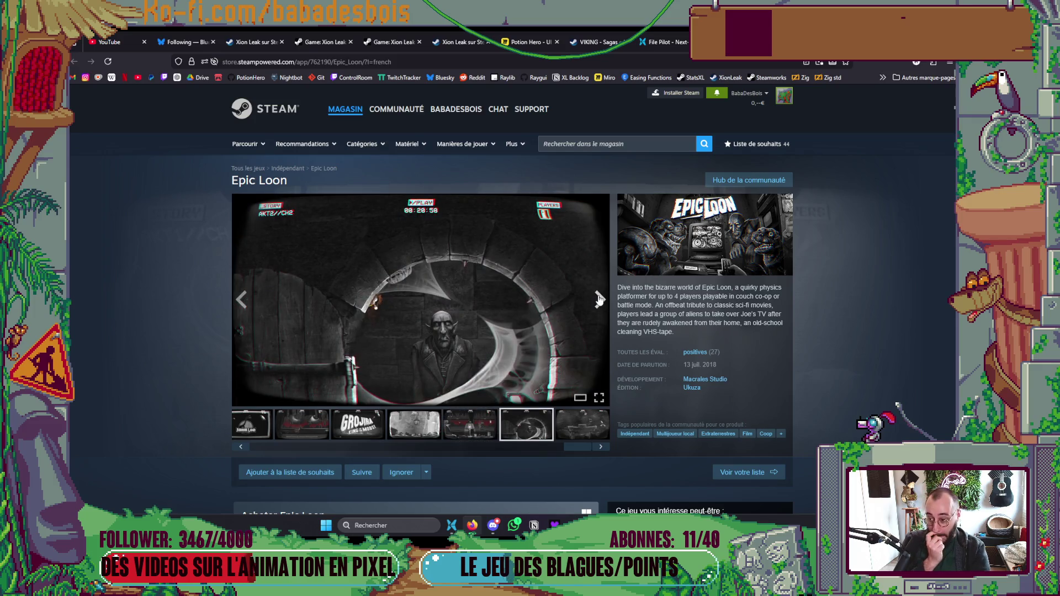
{"action": "left_click", "coordinate": [599, 299]}
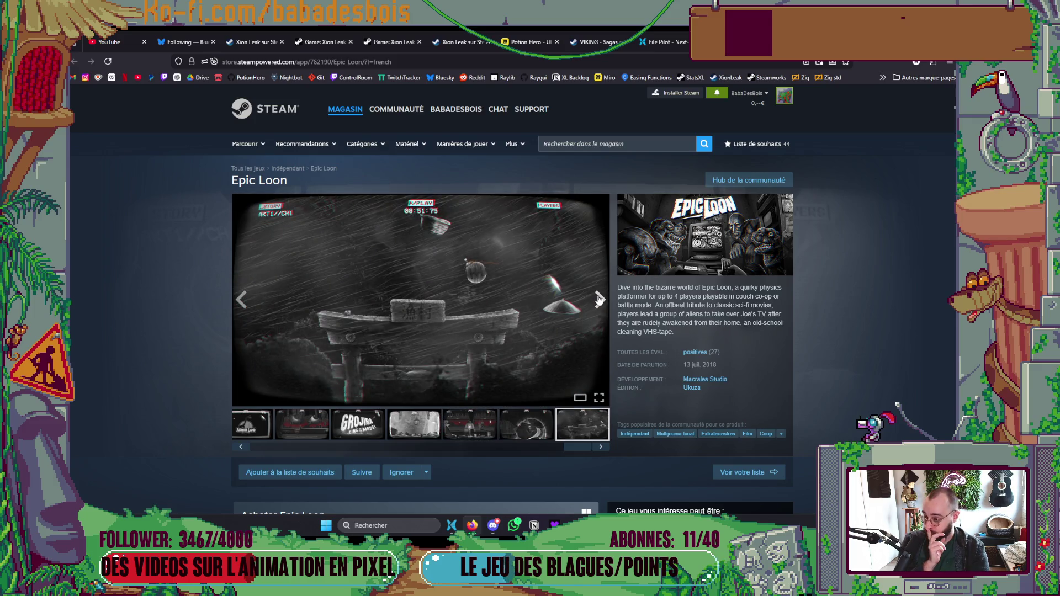
{"action": "left_click", "coordinate": [599, 299]}
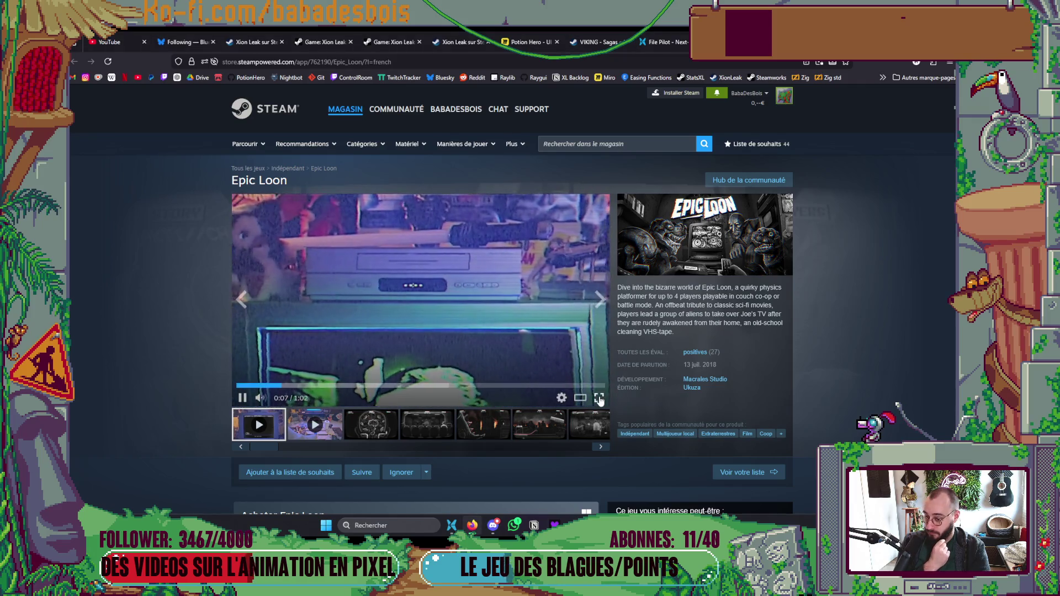
Step: Switch the Epic Loon trailer player to fullscreen
{"action": "left_click", "coordinate": [599, 398]}
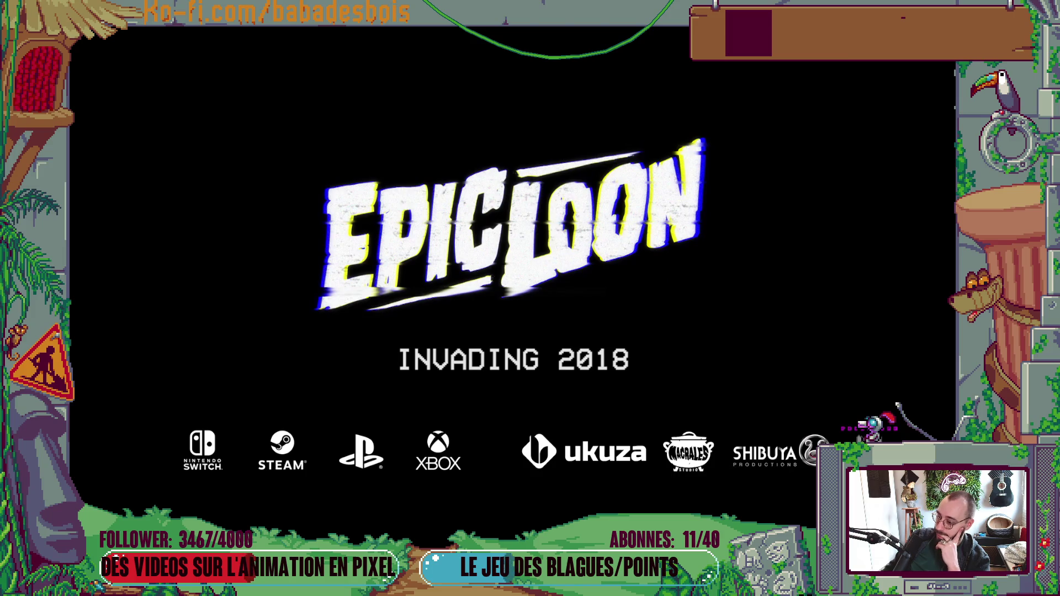
Step: Skip the fullscreen trailer to 0:10, 0:29 and 0:45, resume, then exit fullscreen
{"action": "mouse_move", "coordinate": [904, 303]}
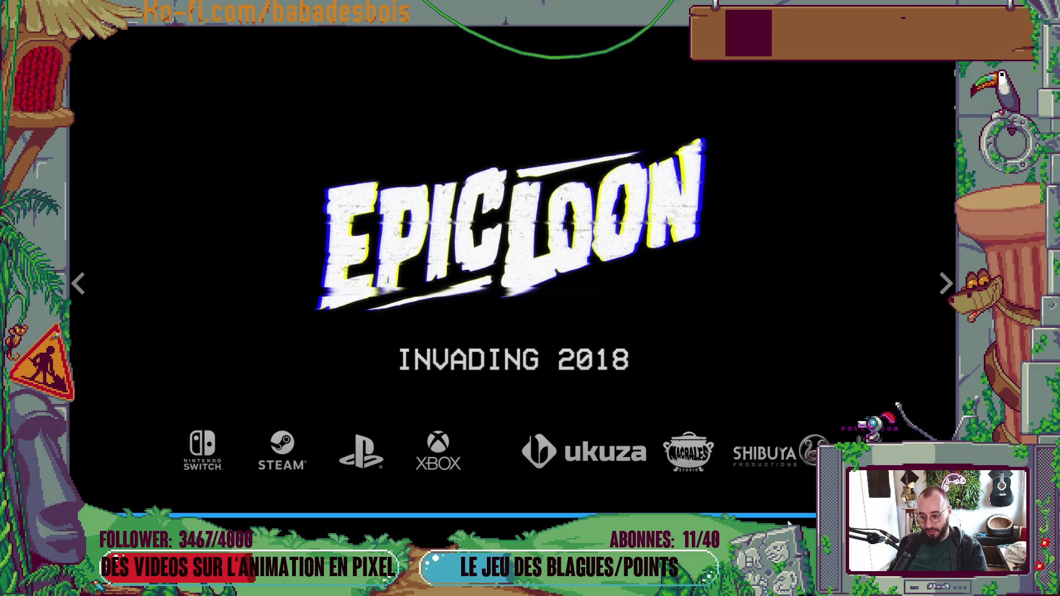
{"action": "left_click", "coordinate": [211, 518]}
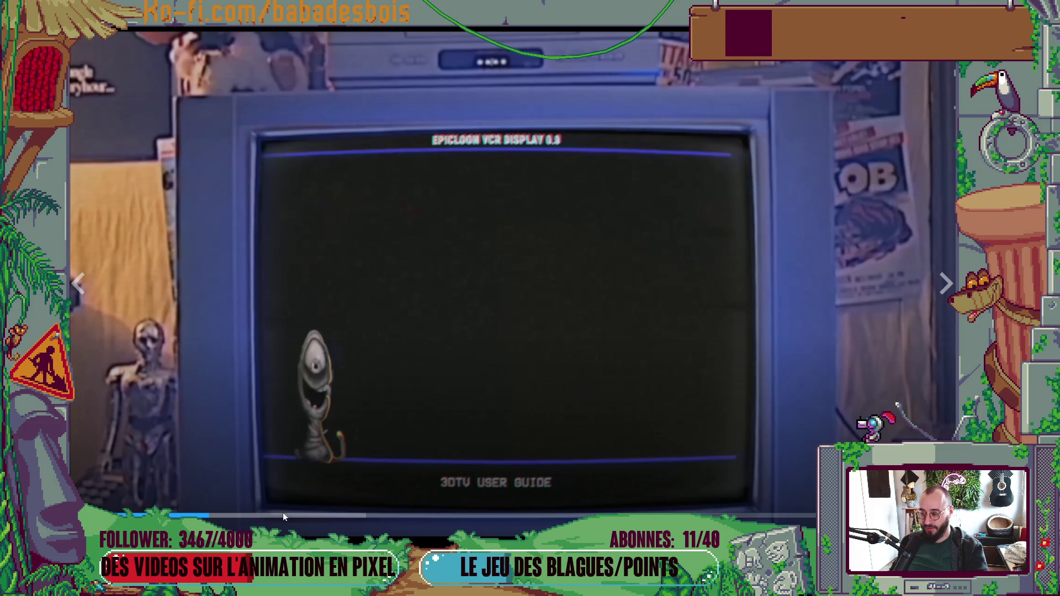
{"action": "left_click", "coordinate": [296, 516]}
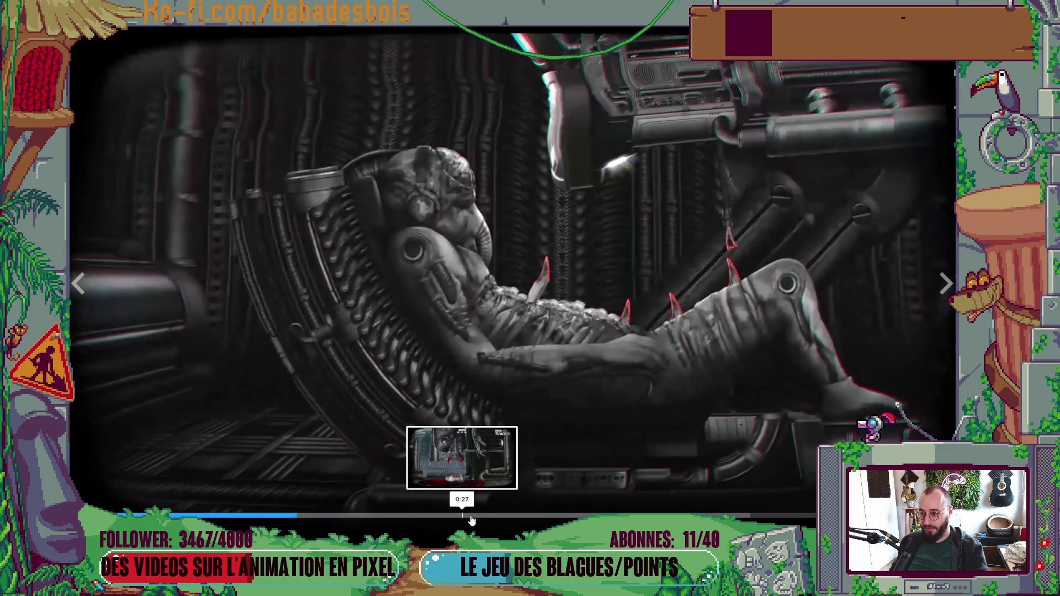
{"action": "left_click", "coordinate": [487, 517]}
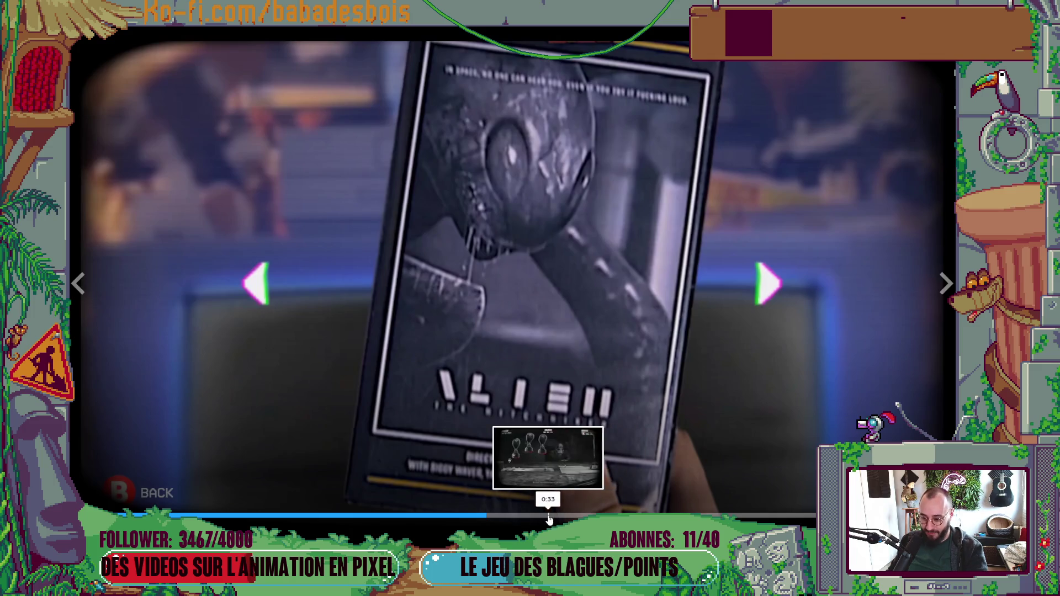
{"action": "left_click", "coordinate": [549, 517]}
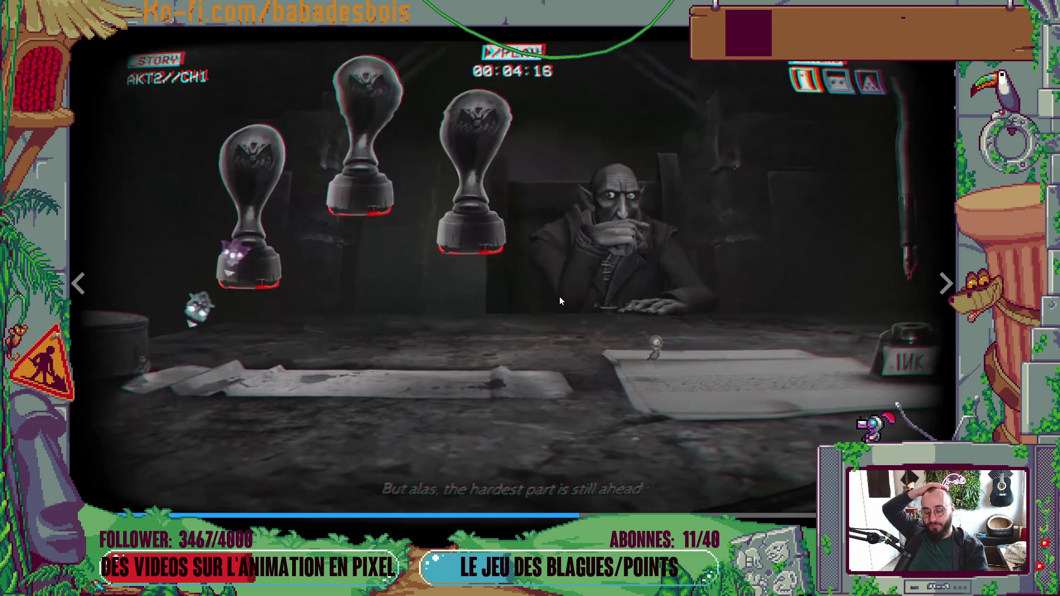
{"action": "left_click", "coordinate": [523, 378]}
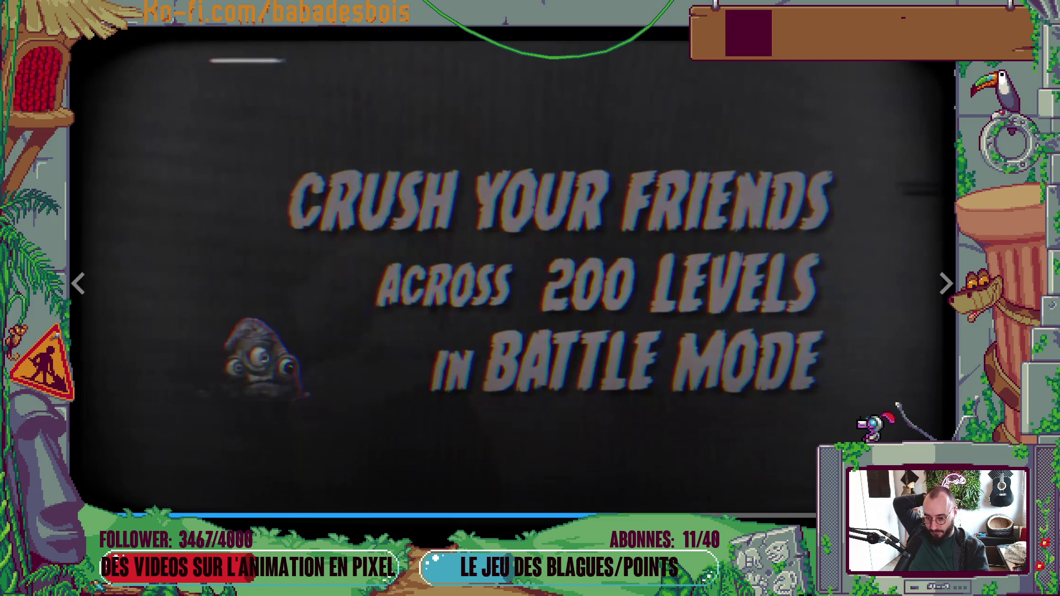
{"action": "key", "text": "Escape"}
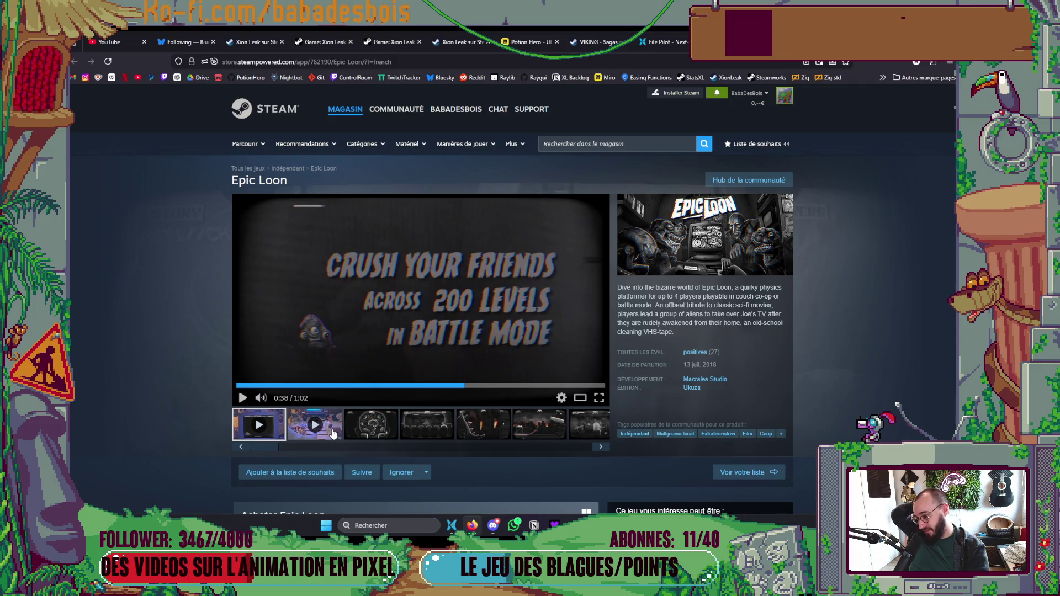
Step: Play the second Epic Loon video, pause it, and watch it in fullscreen briefly
{"action": "left_click", "coordinate": [333, 435]}
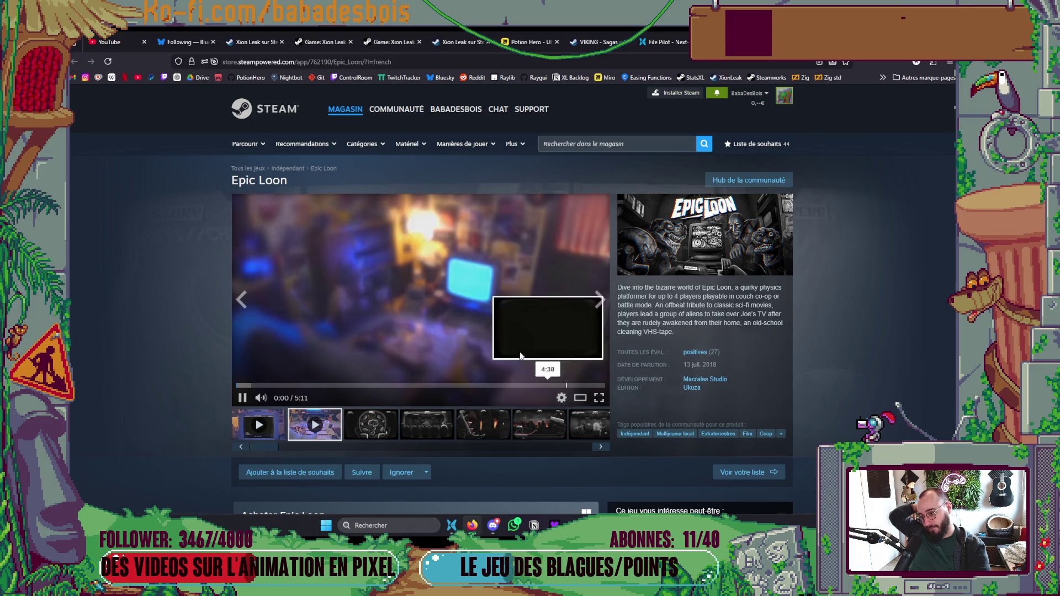
{"action": "left_click", "coordinate": [480, 319]}
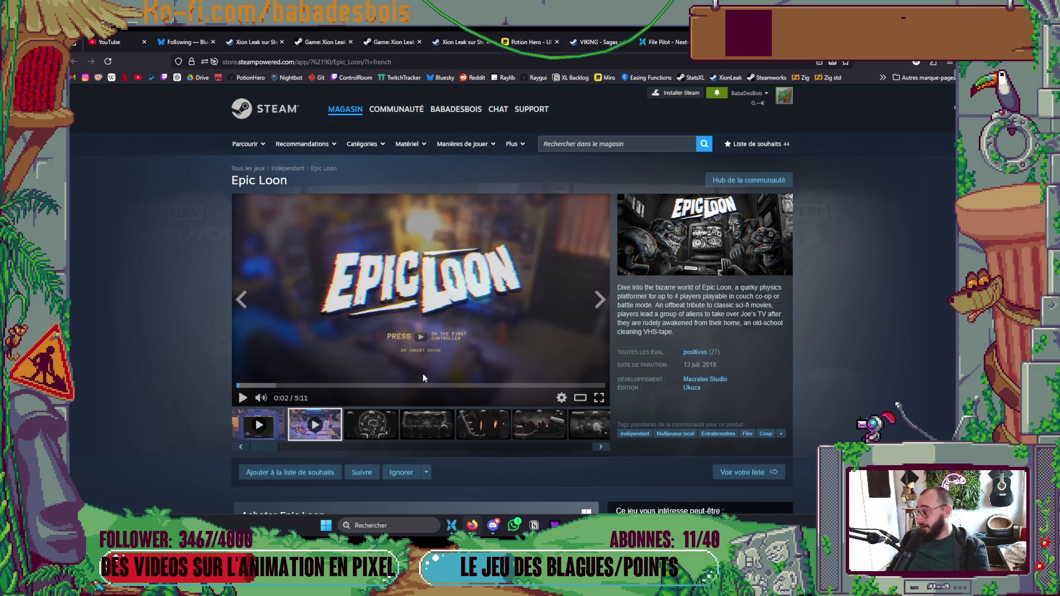
{"action": "left_click", "coordinate": [599, 398]}
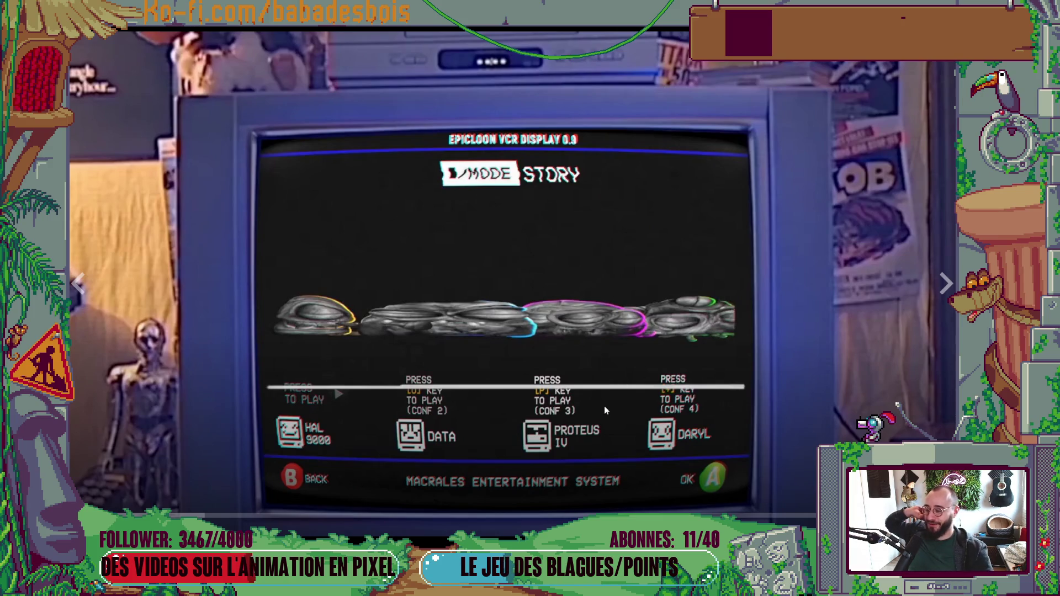
{"action": "key", "text": "Escape"}
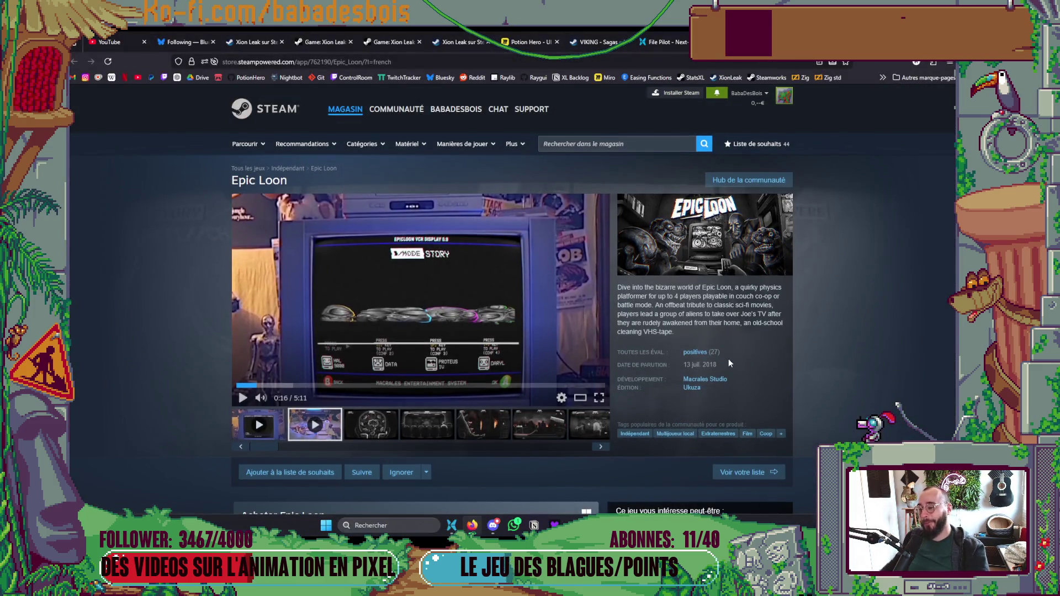
Step: Scroll further down the Epic Loon store page, then return to the Godot editor
{"action": "scroll", "coordinate": [729, 362], "scroll_direction": "down", "scroll_amount": 5}
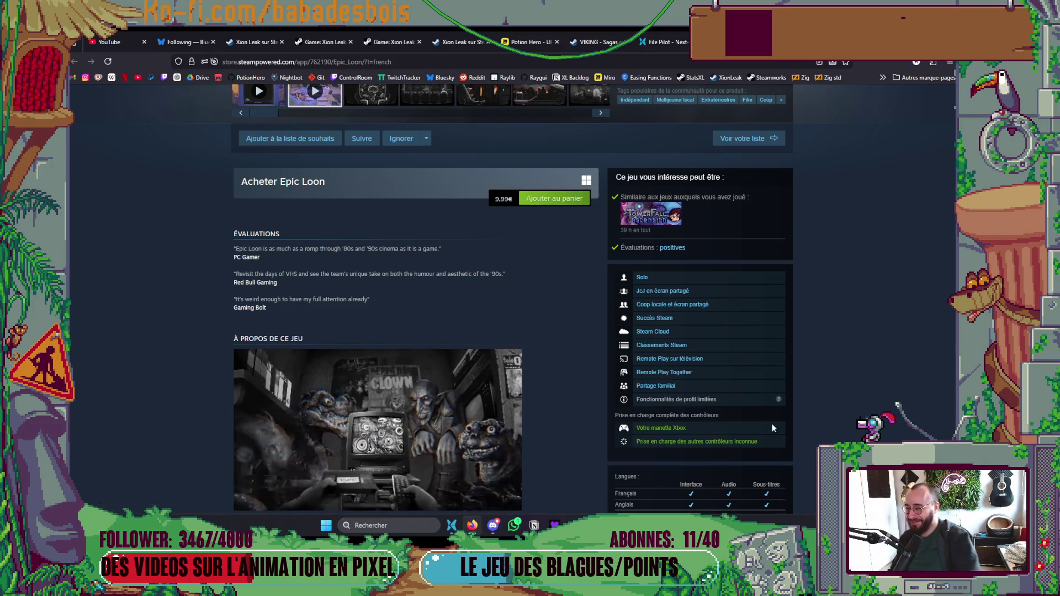
{"action": "scroll", "coordinate": [529, 207], "scroll_direction": "down", "scroll_amount": 7}
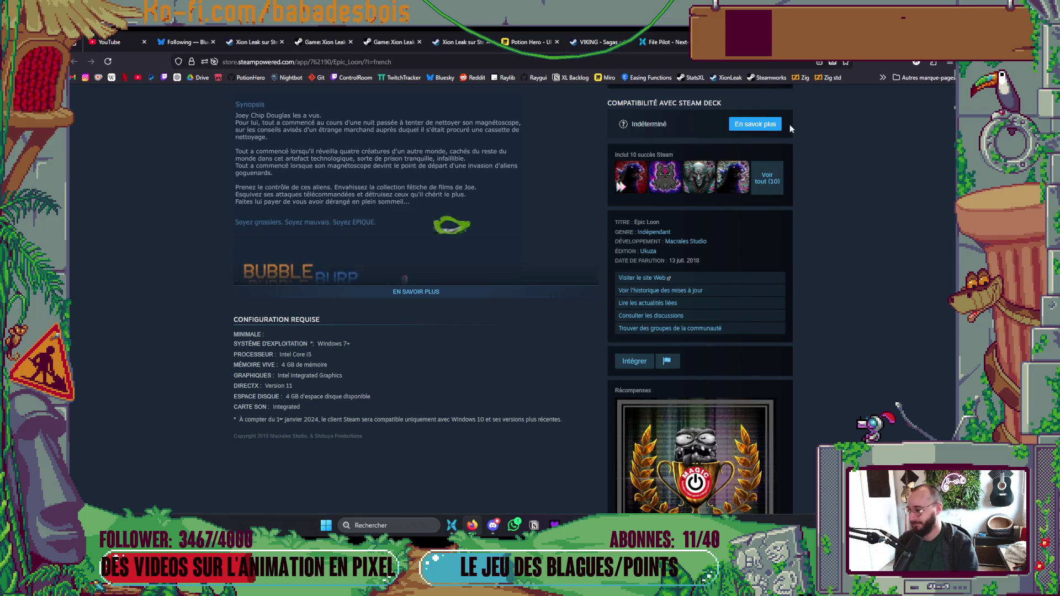
{"action": "key", "text": "alt+Tab"}
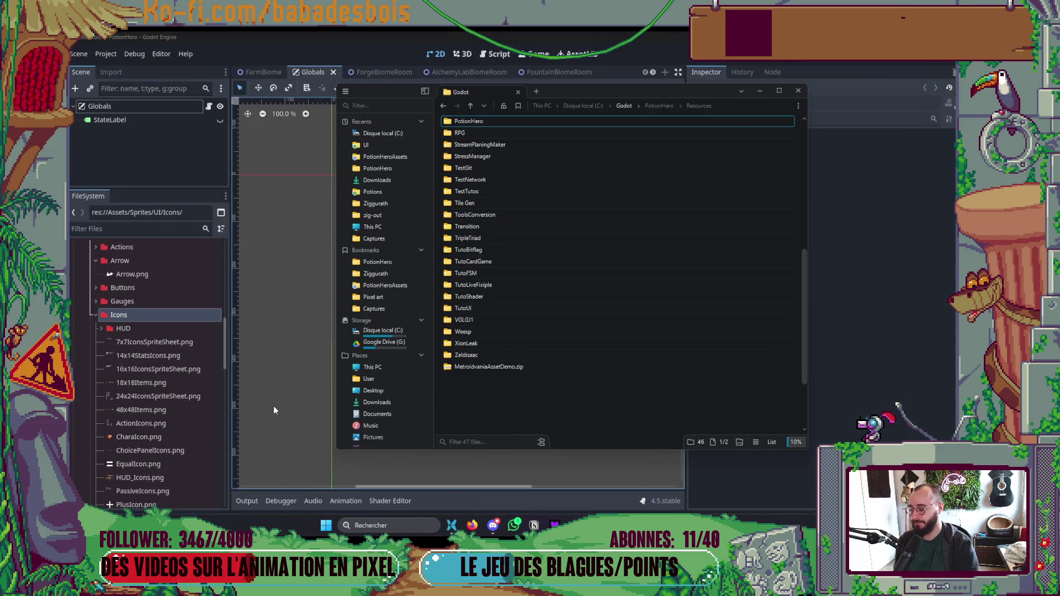
Step: Close the file browser window covering the Godot editor, then bring Deezer to the front
{"action": "left_click", "coordinate": [305, 417]}
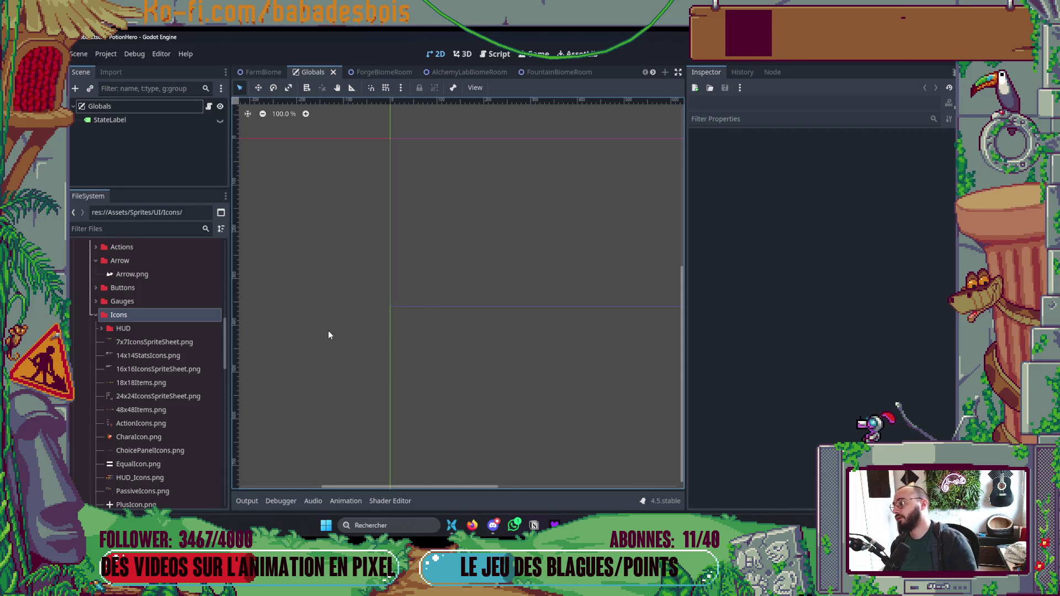
{"action": "key", "text": "alt+Tab"}
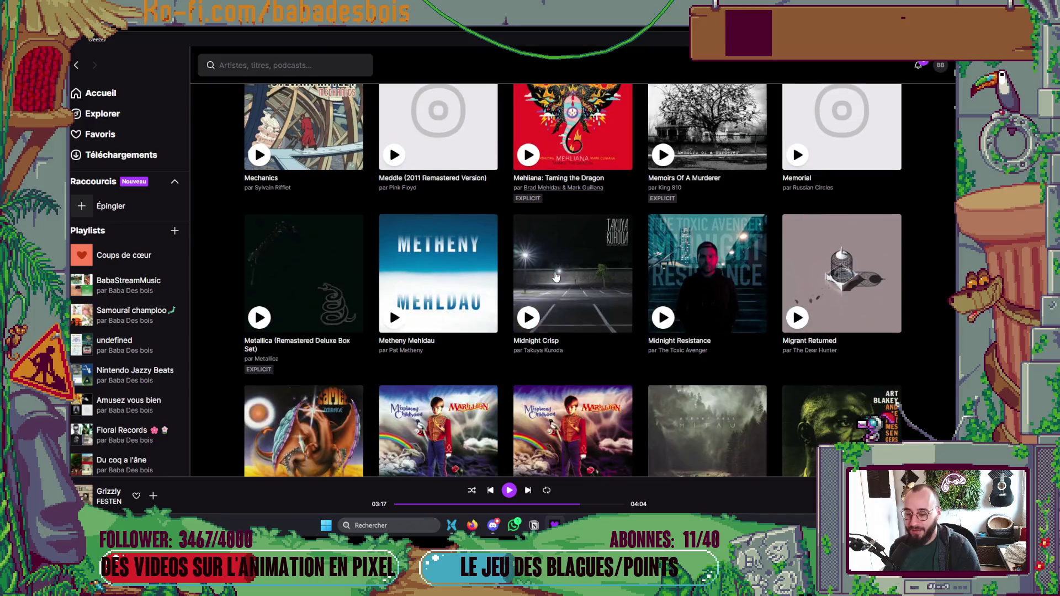
Step: Scroll Deezer's album grid and play Electro Deluxe's NEXT album, starting 'Nakie Nakie'
{"action": "scroll", "coordinate": [548, 291], "scroll_direction": "down", "scroll_amount": 3}
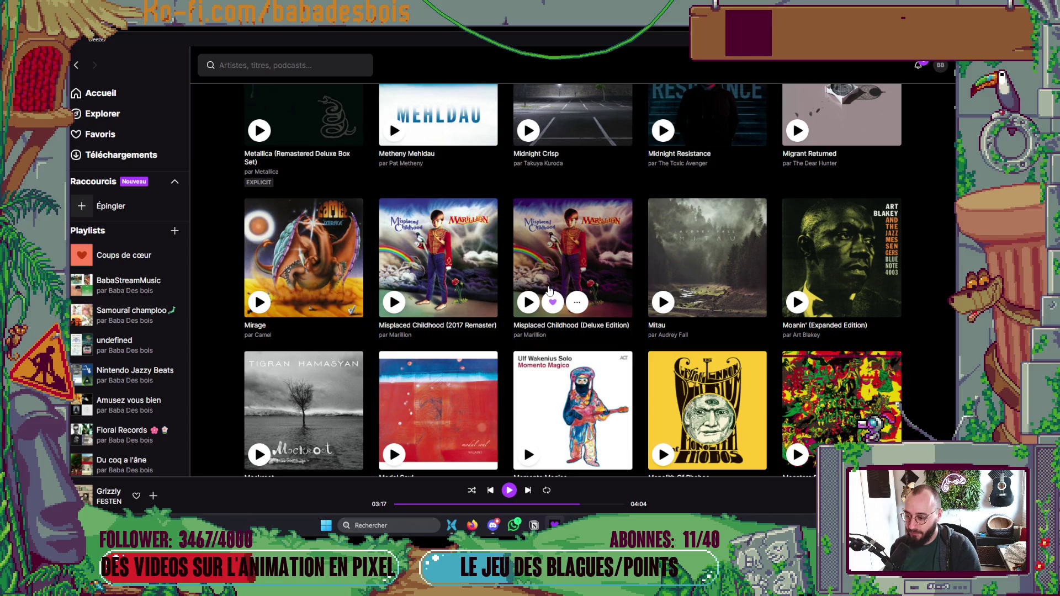
{"action": "scroll", "coordinate": [549, 290], "scroll_direction": "down", "scroll_amount": 3}
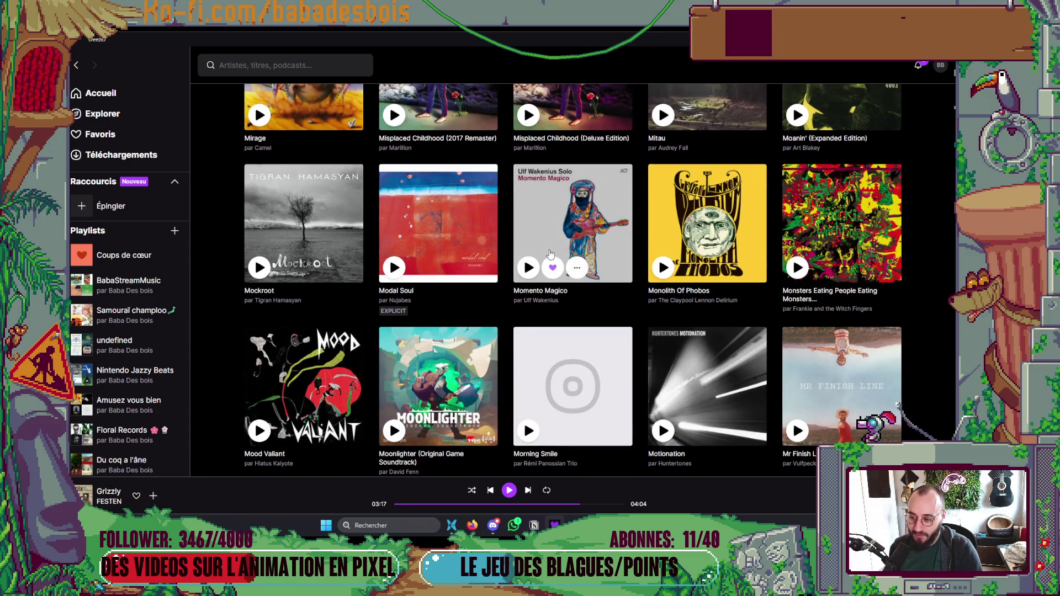
{"action": "scroll", "coordinate": [469, 248], "scroll_direction": "down", "scroll_amount": 3}
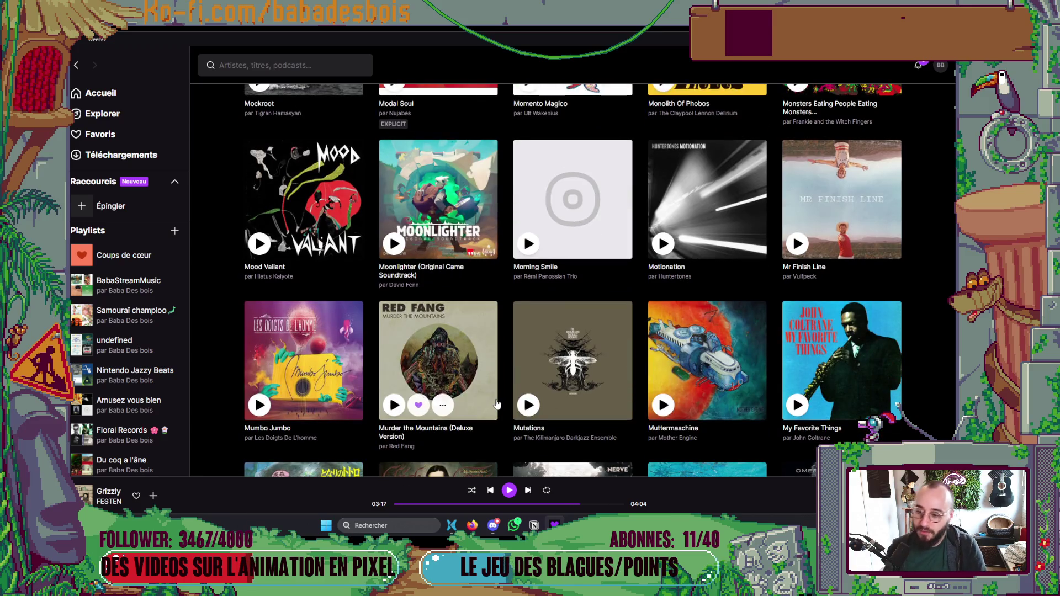
{"action": "scroll", "coordinate": [496, 405], "scroll_direction": "down", "scroll_amount": 3}
{"action": "scroll", "coordinate": [497, 395], "scroll_direction": "down", "scroll_amount": 3}
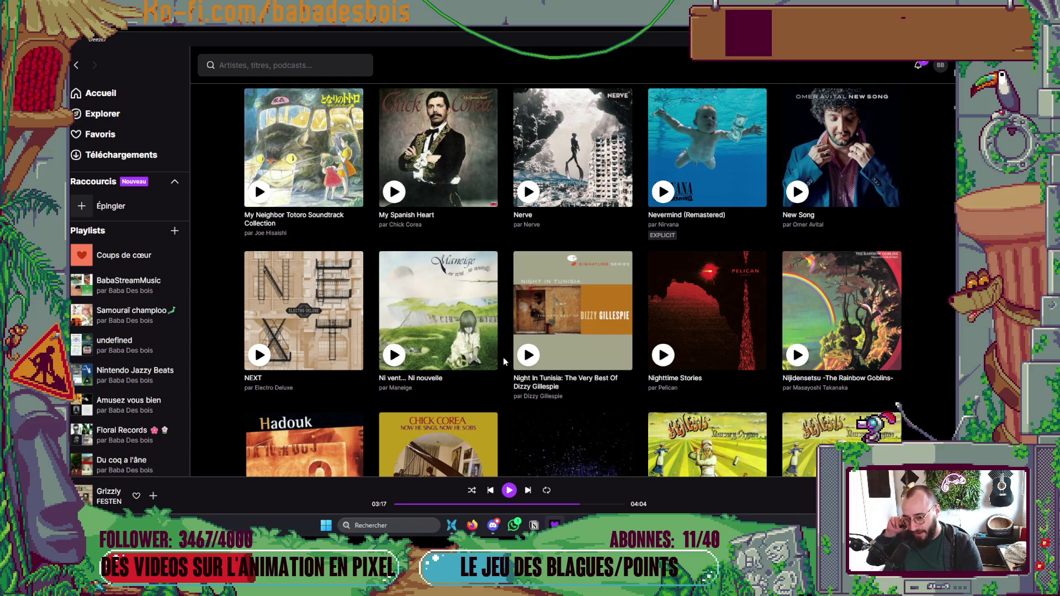
{"action": "mouse_move", "coordinate": [433, 309]}
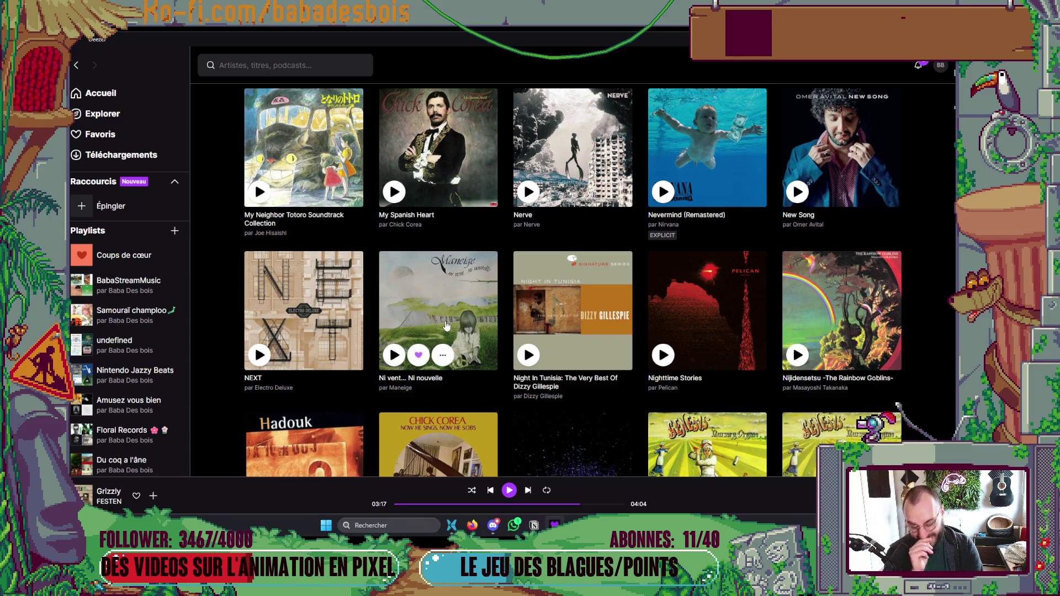
{"action": "left_click", "coordinate": [260, 358]}
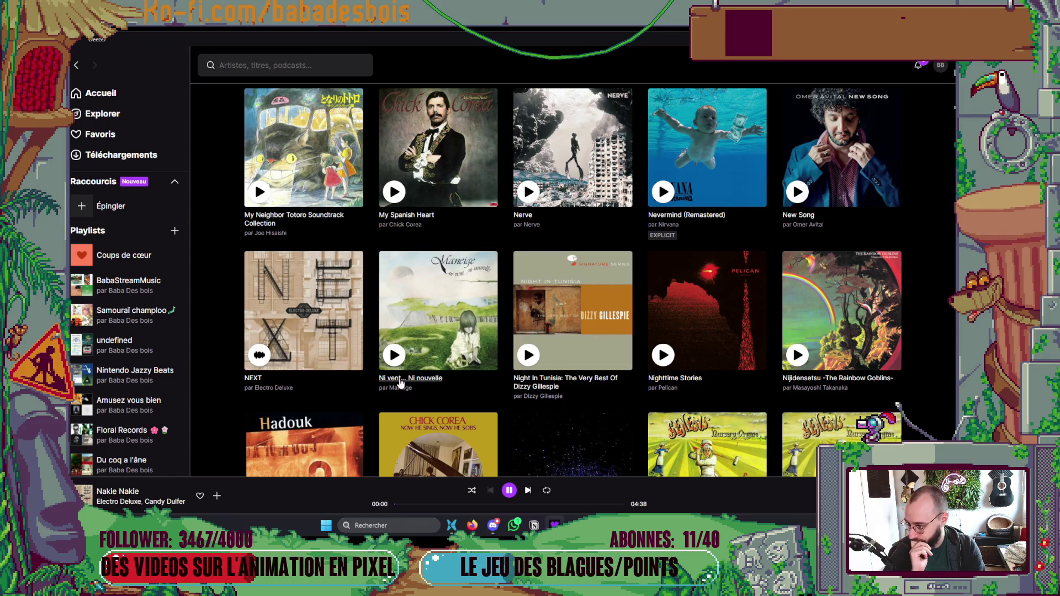
{"action": "scroll", "coordinate": [359, 398], "scroll_direction": "down", "scroll_amount": 1}
{"action": "scroll", "coordinate": [355, 403], "scroll_direction": "down", "scroll_amount": 5}
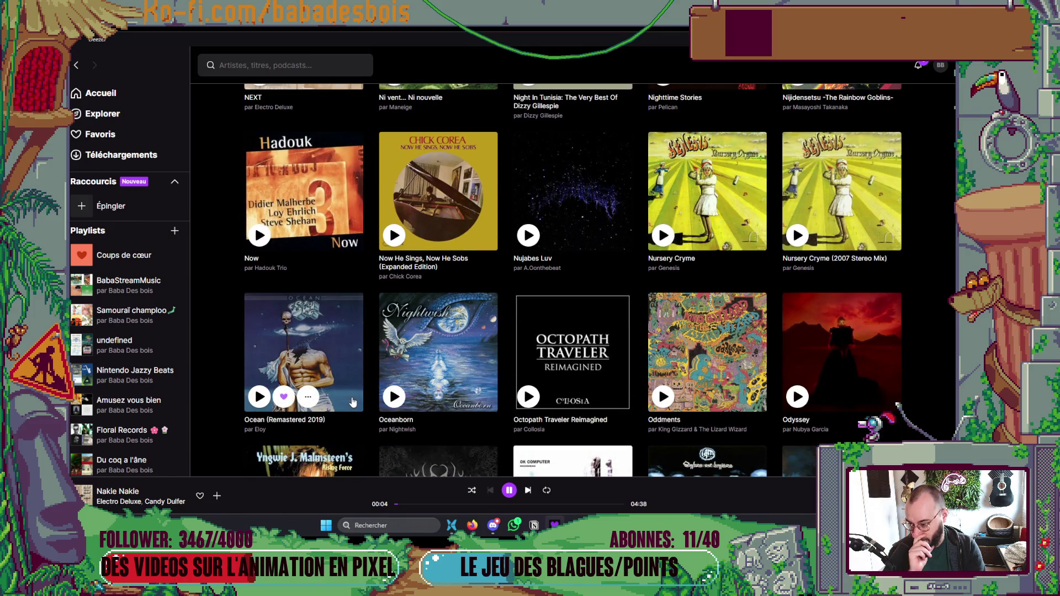
{"action": "scroll", "coordinate": [354, 402], "scroll_direction": "down", "scroll_amount": 3}
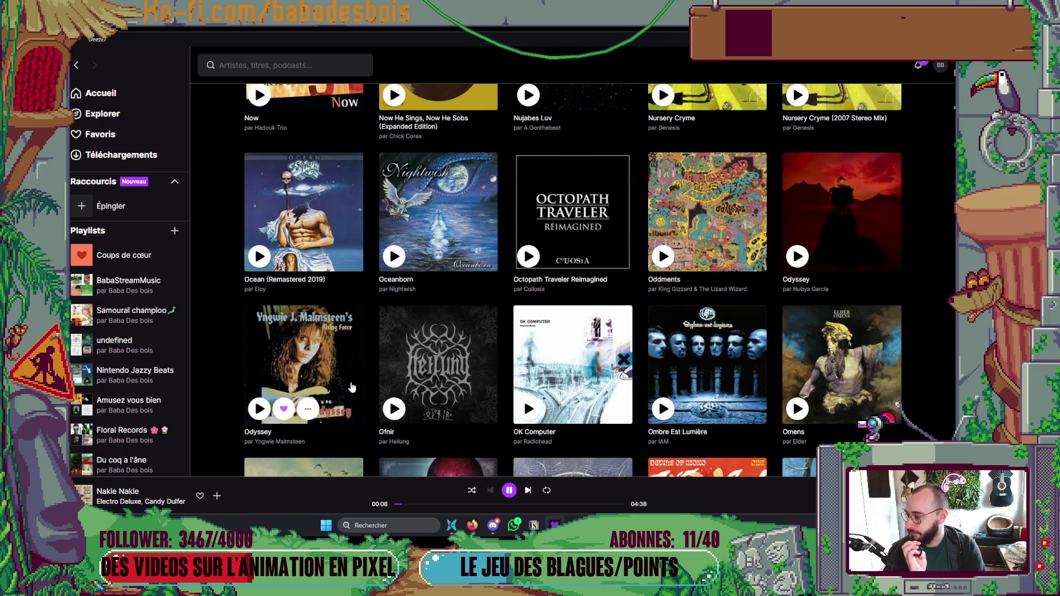
{"action": "scroll", "coordinate": [420, 376], "scroll_direction": "down", "scroll_amount": 3}
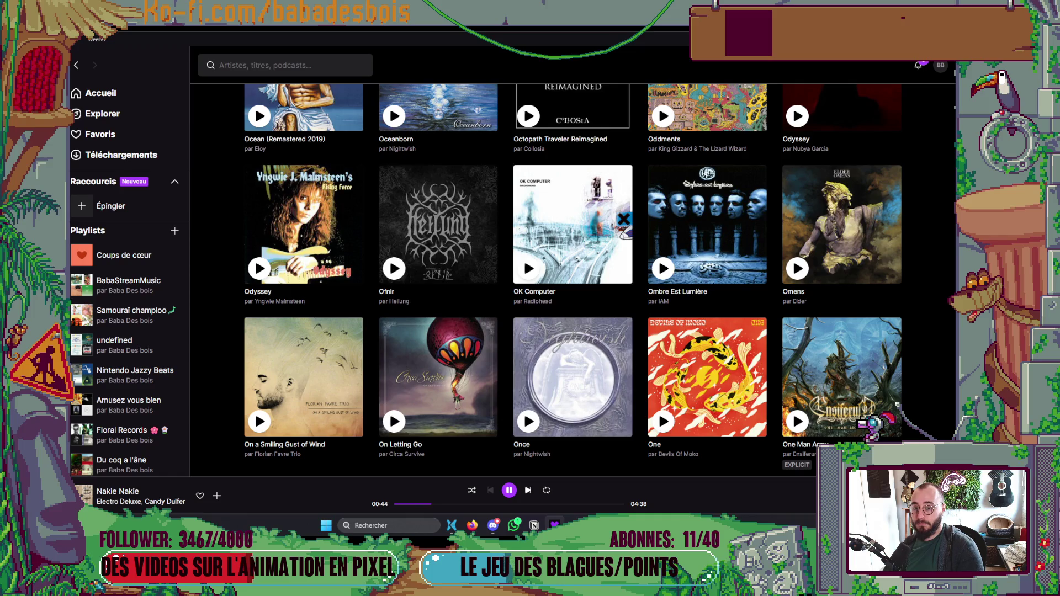
Step: Switch from Deezer back to the Godot editor while 'Nakie Nakie' keeps playing
{"action": "key", "text": "alt+Tab"}
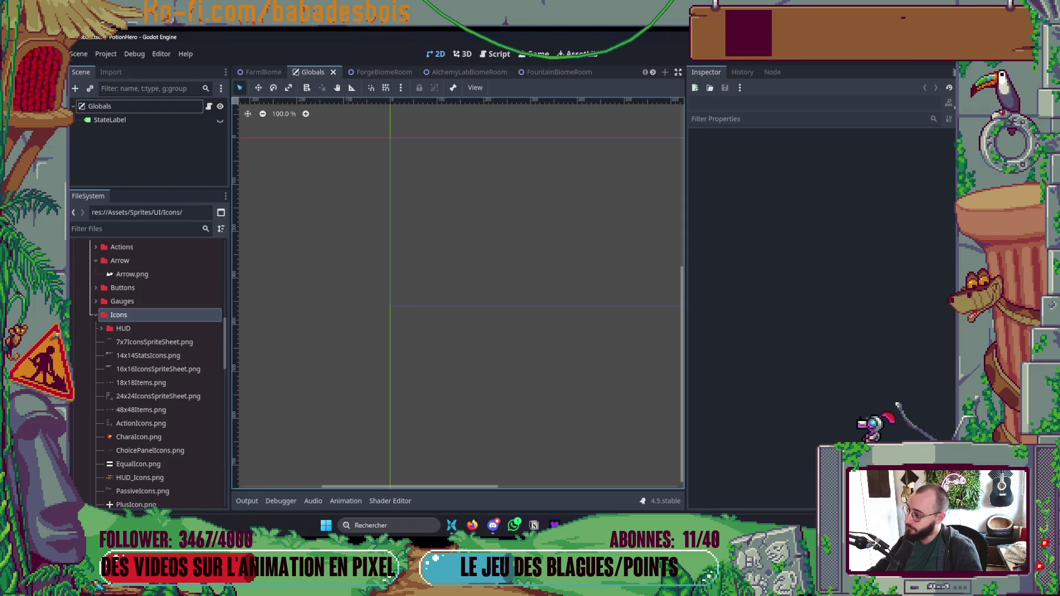
Step: Run the PotionHero project with F5 to open its debug battle window
{"action": "scroll", "coordinate": [149, 373], "scroll_direction": "down", "scroll_amount": 1}
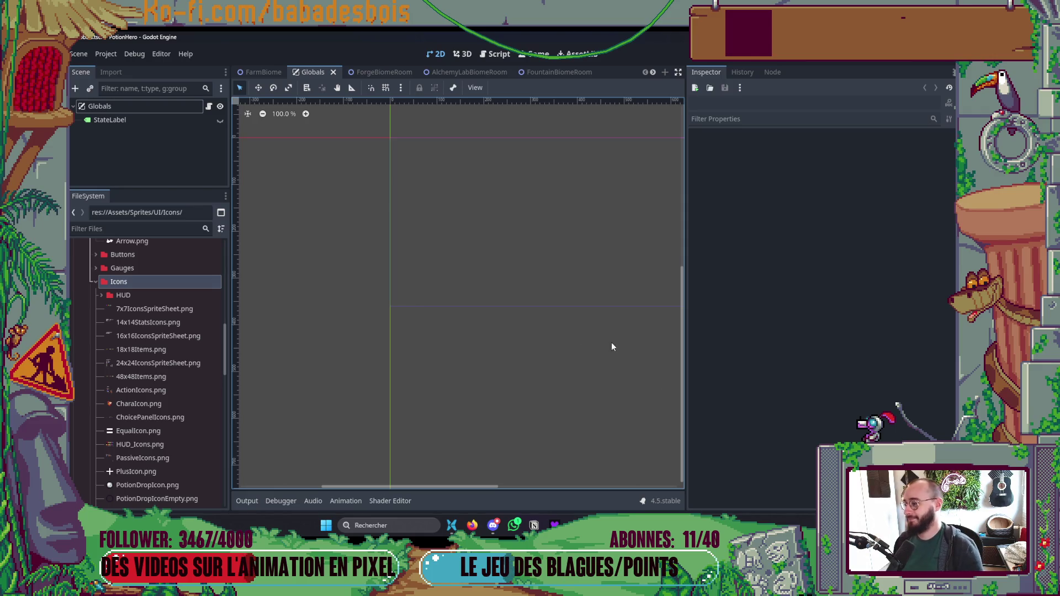
{"action": "key", "text": "F5"}
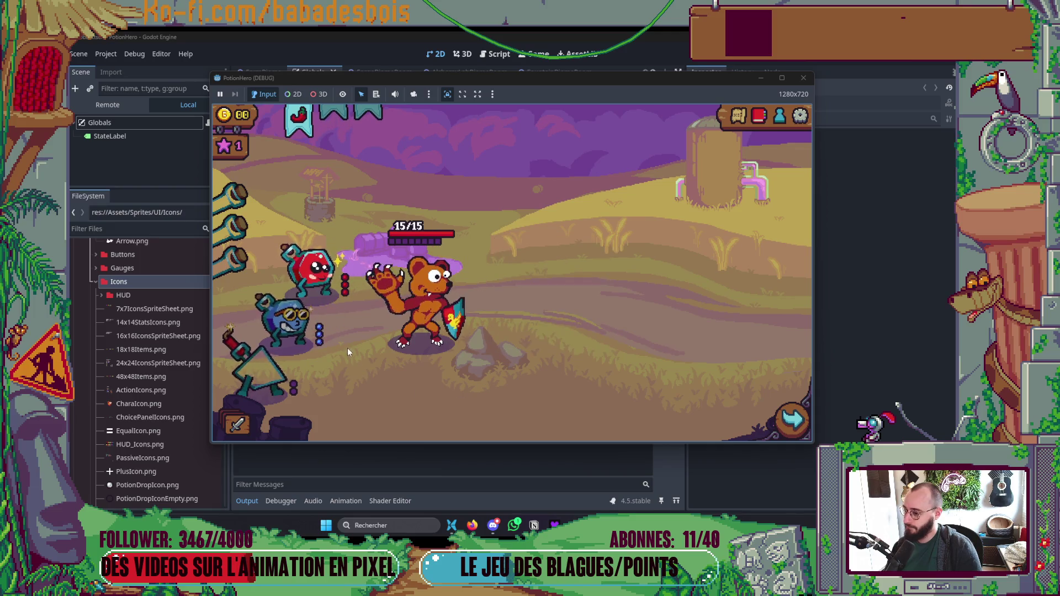
Step: Show the blue flask's info card, then the red Lichettes kawaï flask's 1 HP heal card
{"action": "mouse_move", "coordinate": [286, 327]}
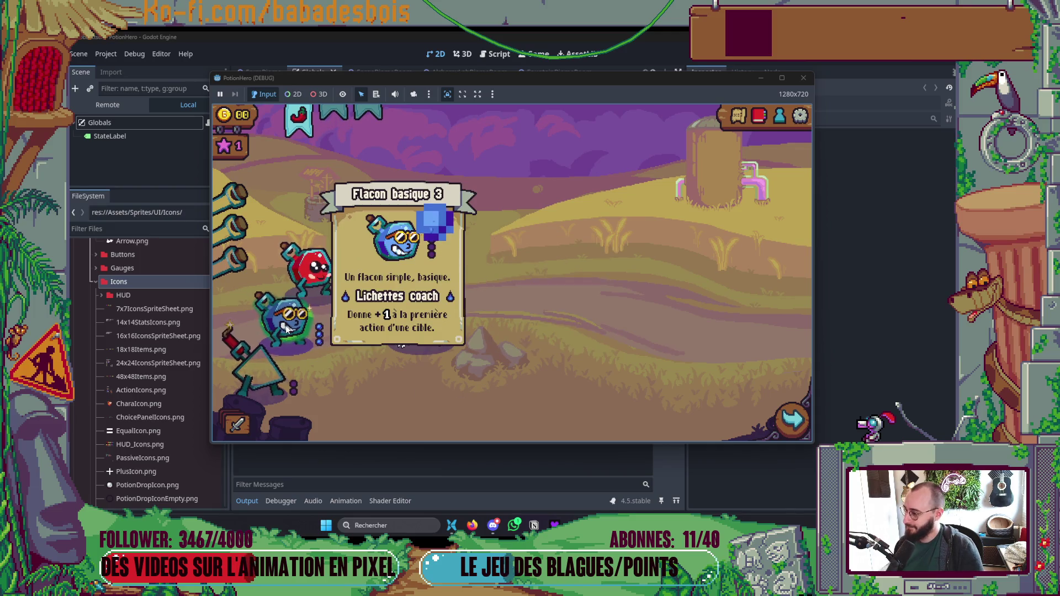
{"action": "mouse_move", "coordinate": [323, 283]}
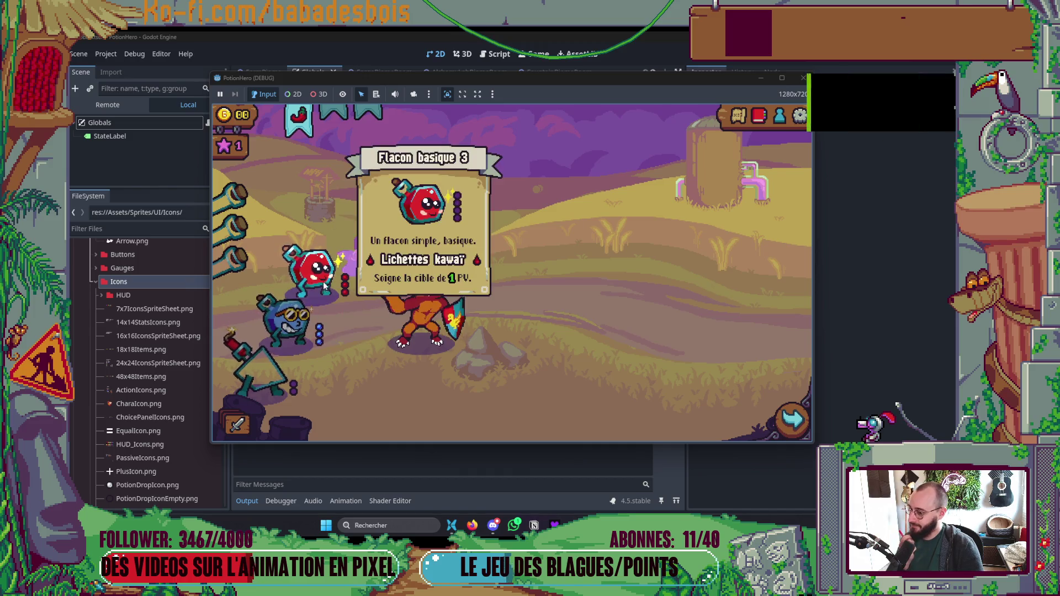
{"action": "mouse_move", "coordinate": [387, 323]}
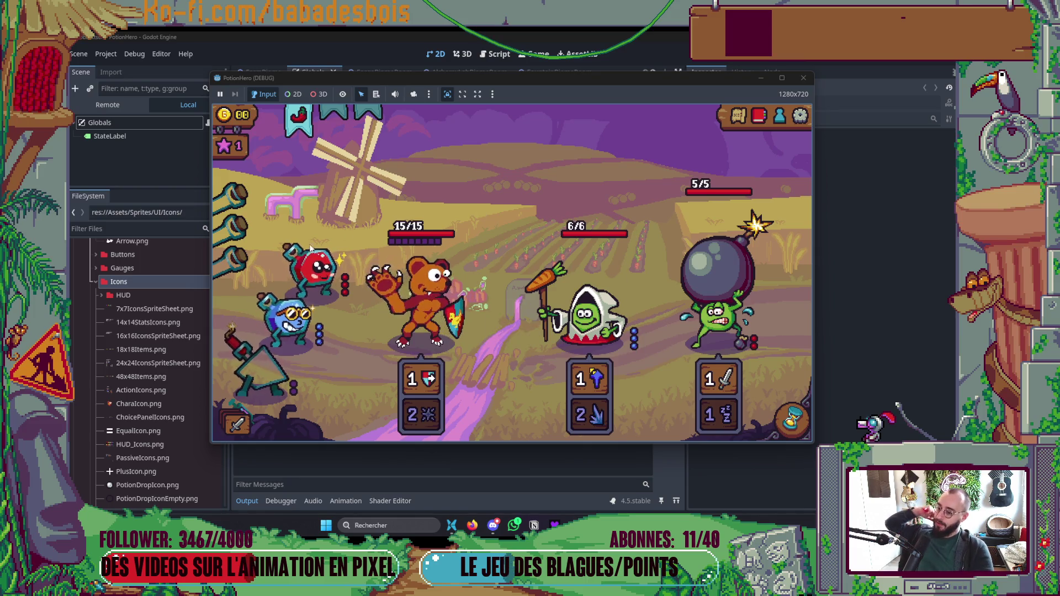
Step: Use two blue potions and the chili pepper item on the bear
{"action": "left_click", "coordinate": [290, 323]}
{"action": "left_click", "coordinate": [440, 287]}
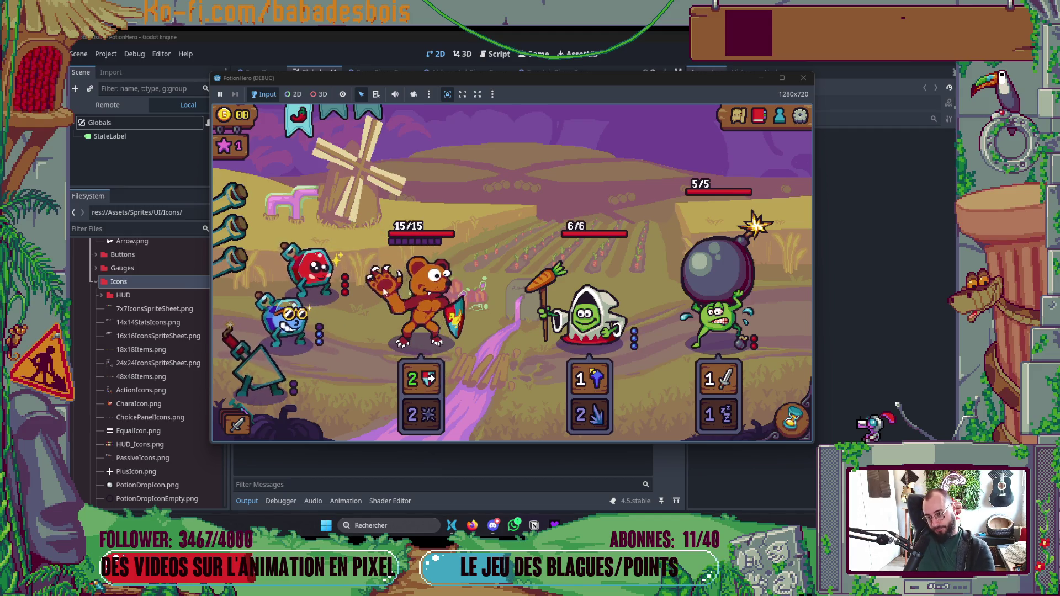
{"action": "left_click", "coordinate": [306, 316]}
{"action": "left_click", "coordinate": [417, 276]}
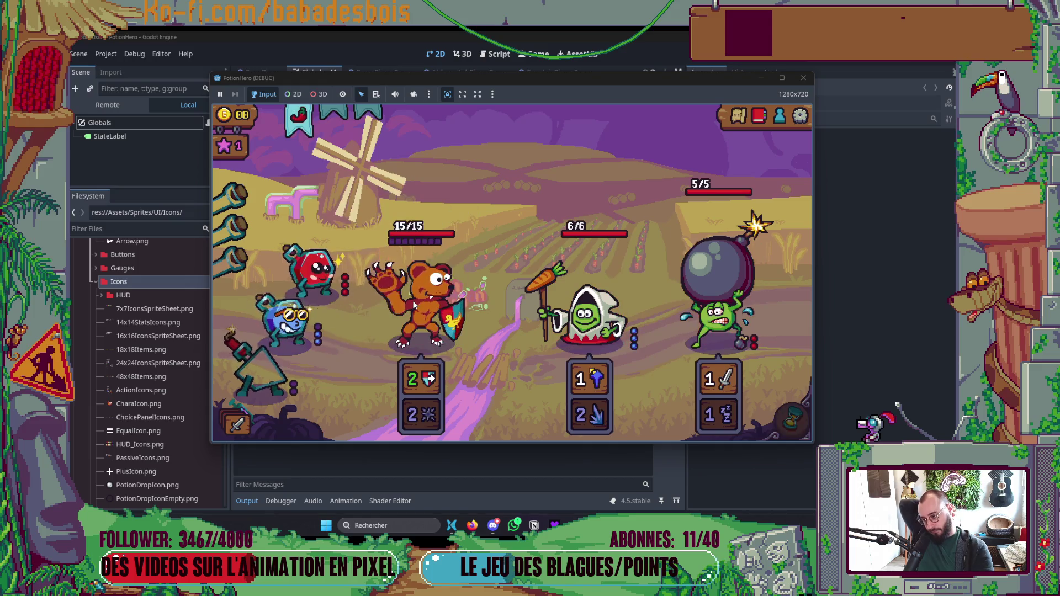
{"action": "left_click", "coordinate": [303, 121]}
{"action": "left_click", "coordinate": [419, 293]}
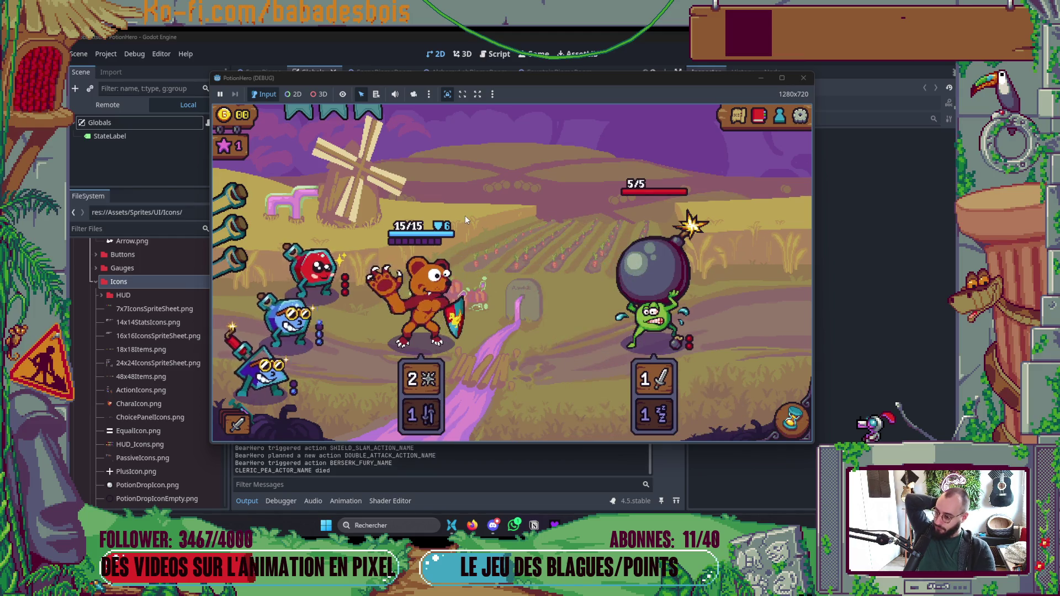
Step: Pass turns with the hourglass until the fight is won, then collect the 1 coin, 1 star reward
{"action": "left_click", "coordinate": [787, 414]}
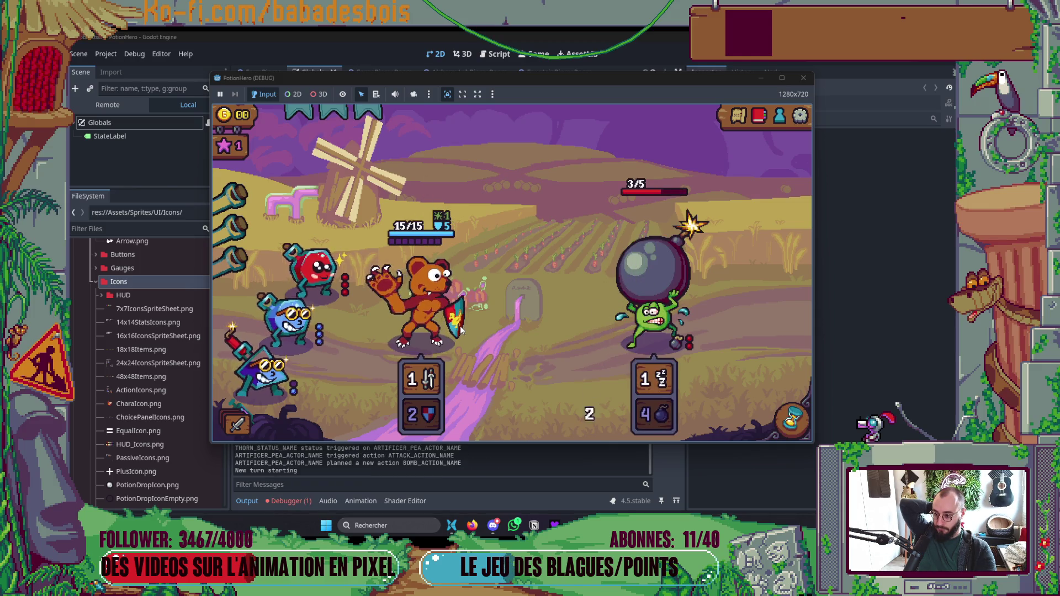
{"action": "left_click", "coordinate": [794, 422]}
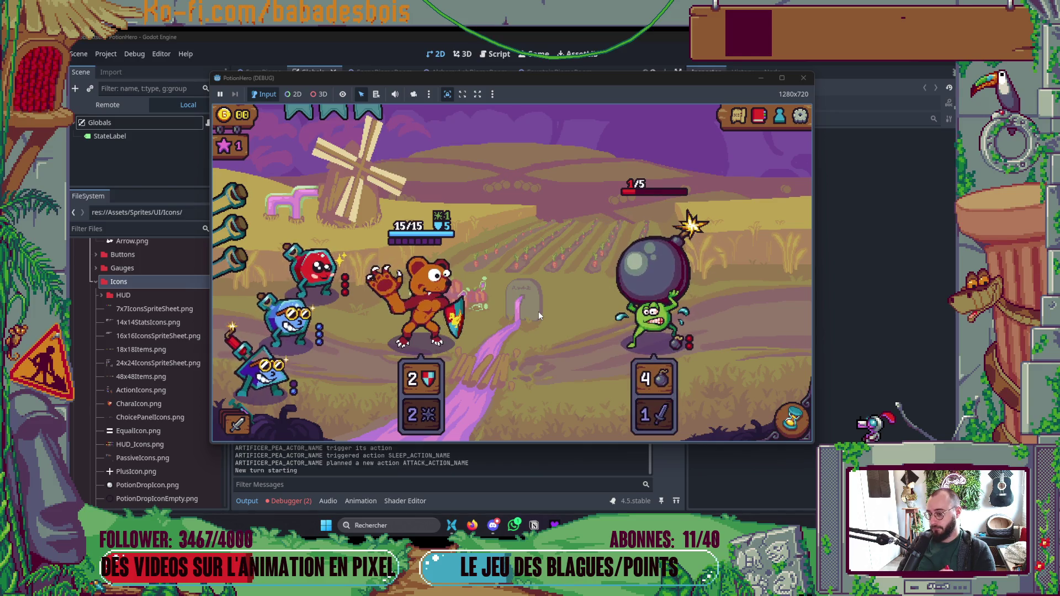
{"action": "left_click", "coordinate": [801, 416]}
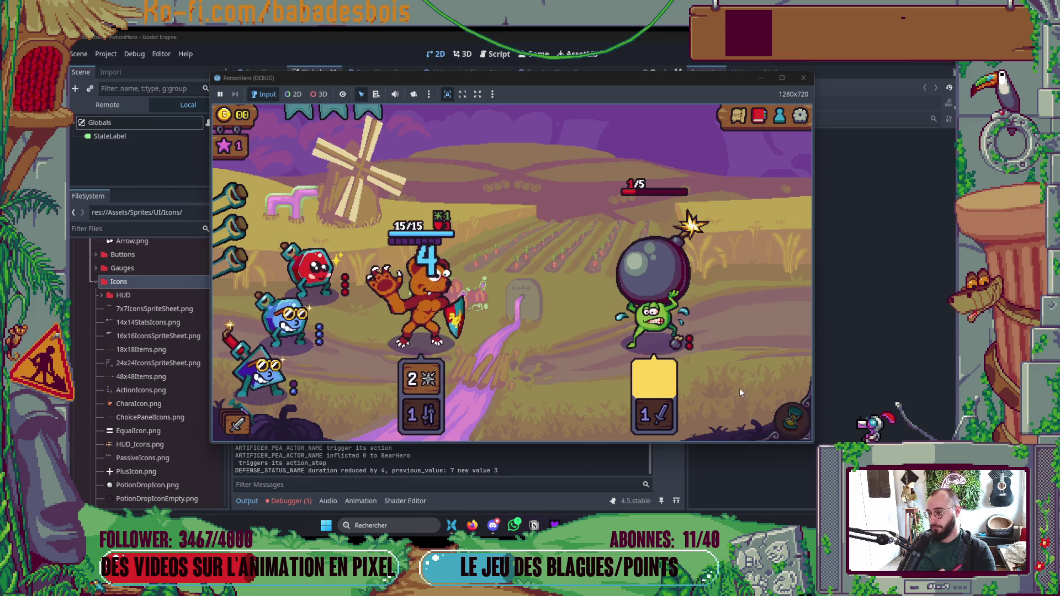
{"action": "left_click", "coordinate": [790, 419]}
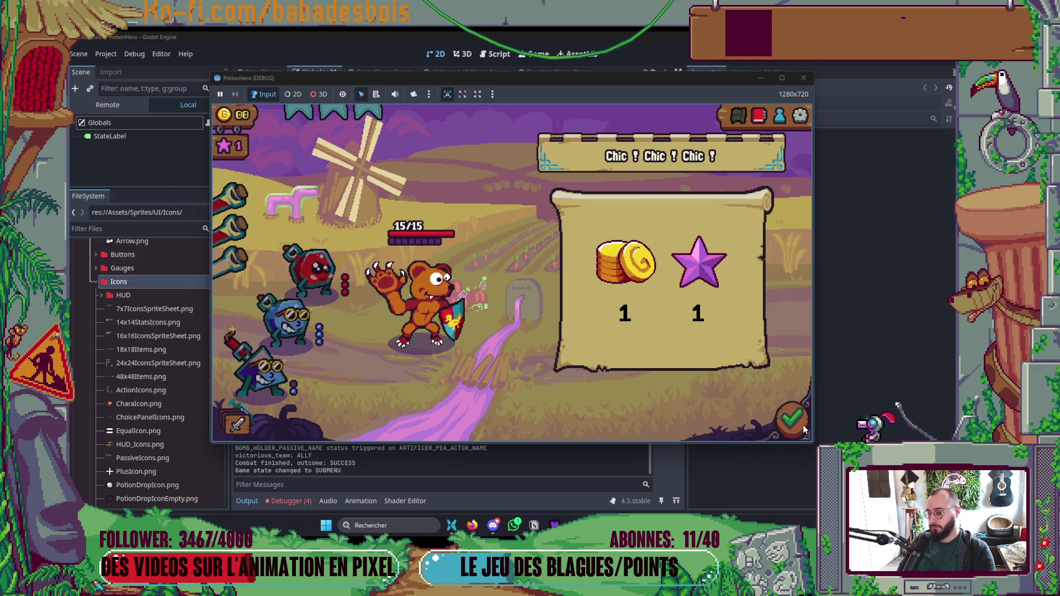
{"action": "left_click", "coordinate": [797, 424]}
Step: Enter the sword-node fight, use two potions on the bear, and pass turns until victory
{"action": "left_click", "coordinate": [365, 283]}
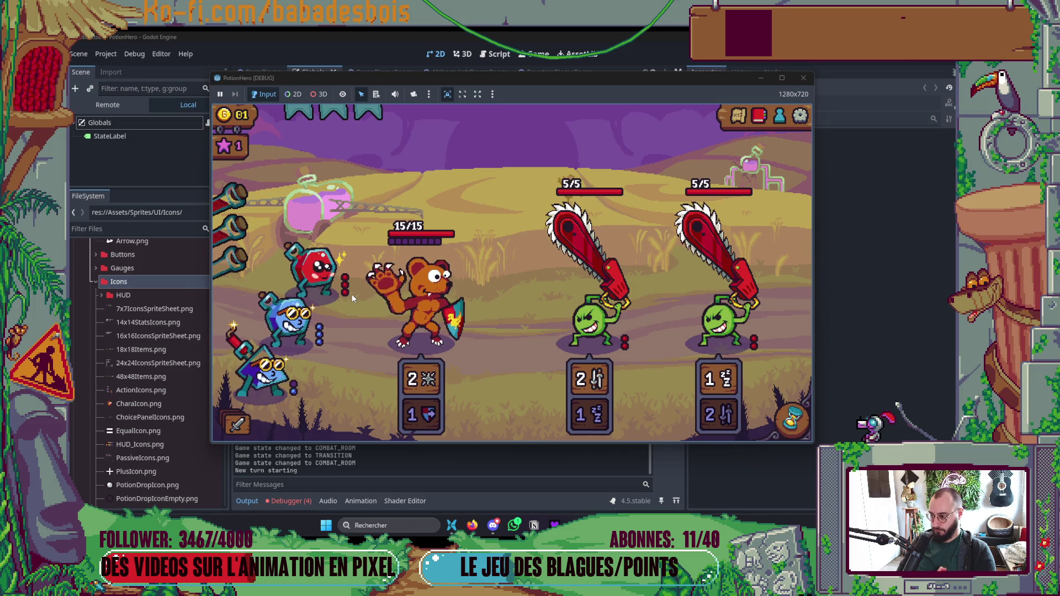
{"action": "mouse_move", "coordinate": [349, 293]}
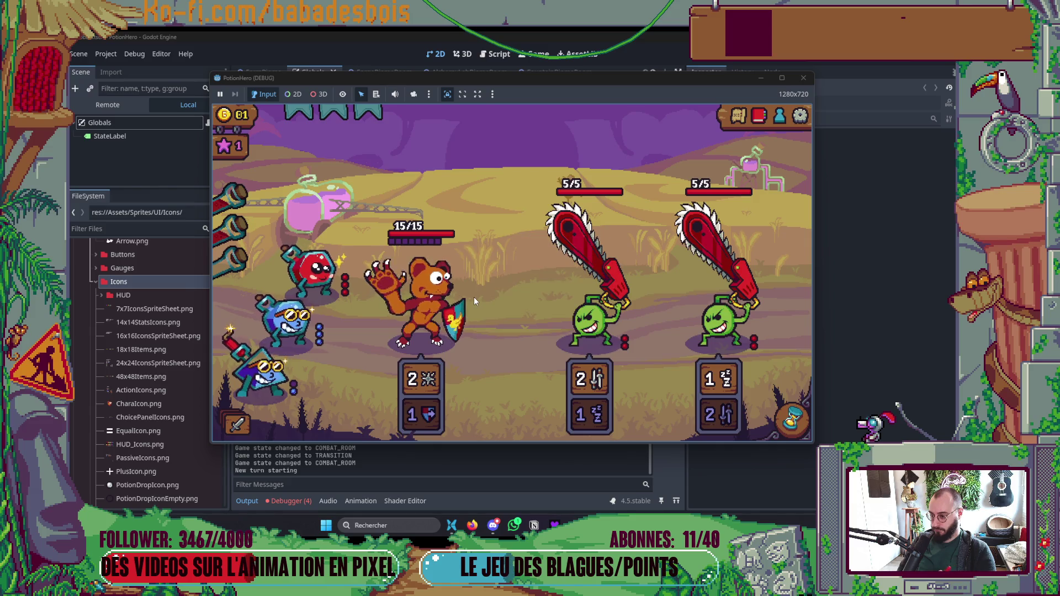
{"action": "left_click", "coordinate": [312, 327]}
{"action": "left_click", "coordinate": [435, 304]}
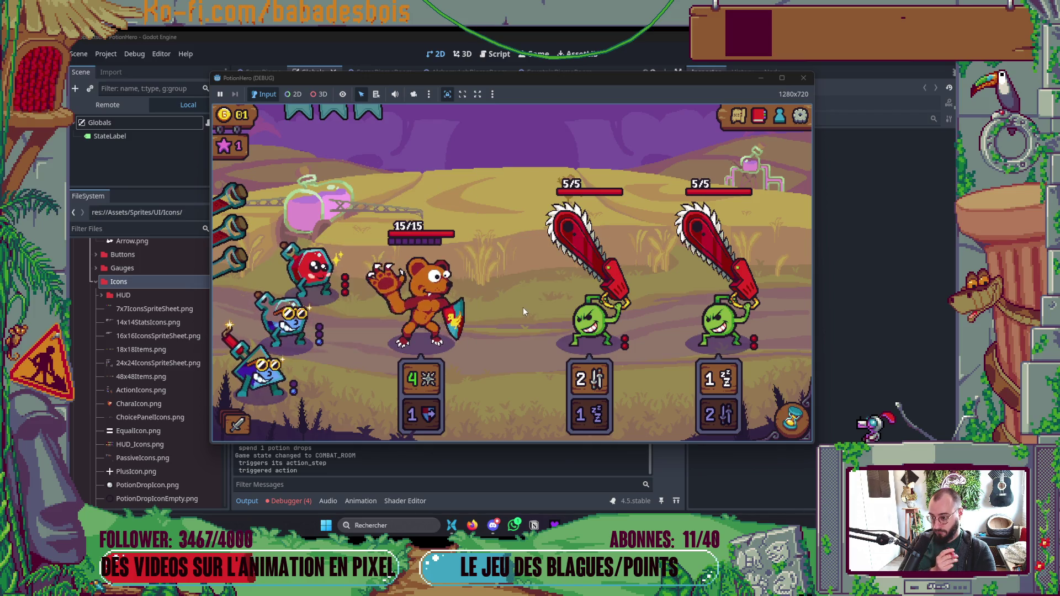
{"action": "left_click", "coordinate": [288, 318]}
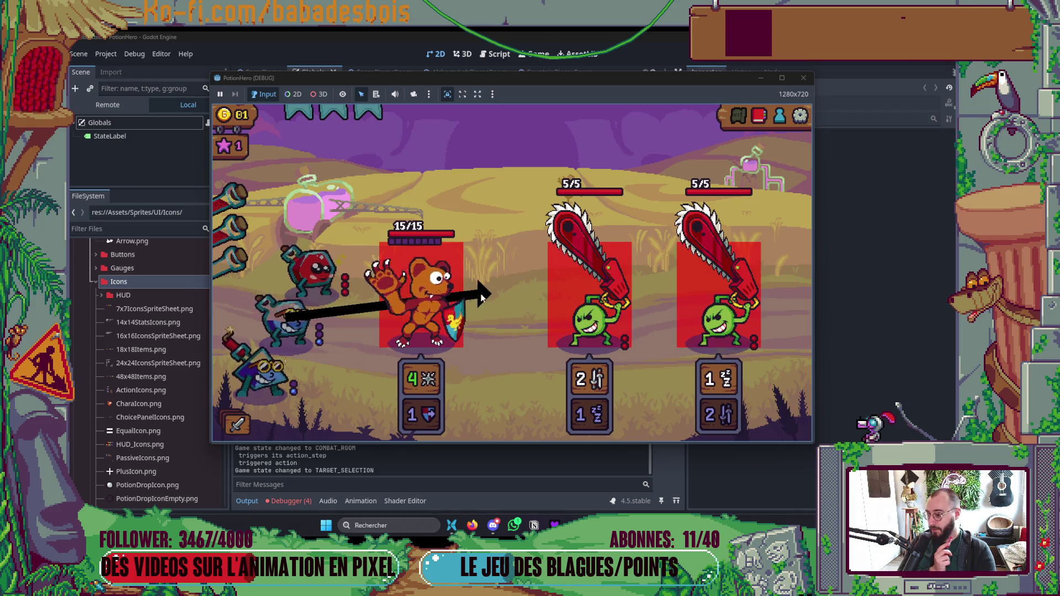
{"action": "left_click", "coordinate": [434, 304]}
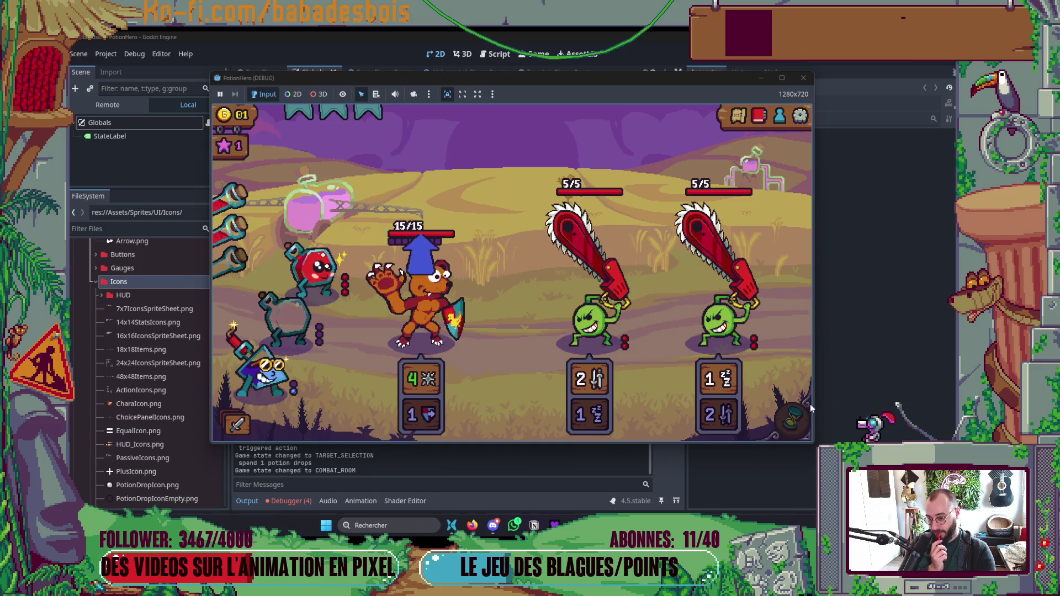
{"action": "left_click", "coordinate": [794, 422]}
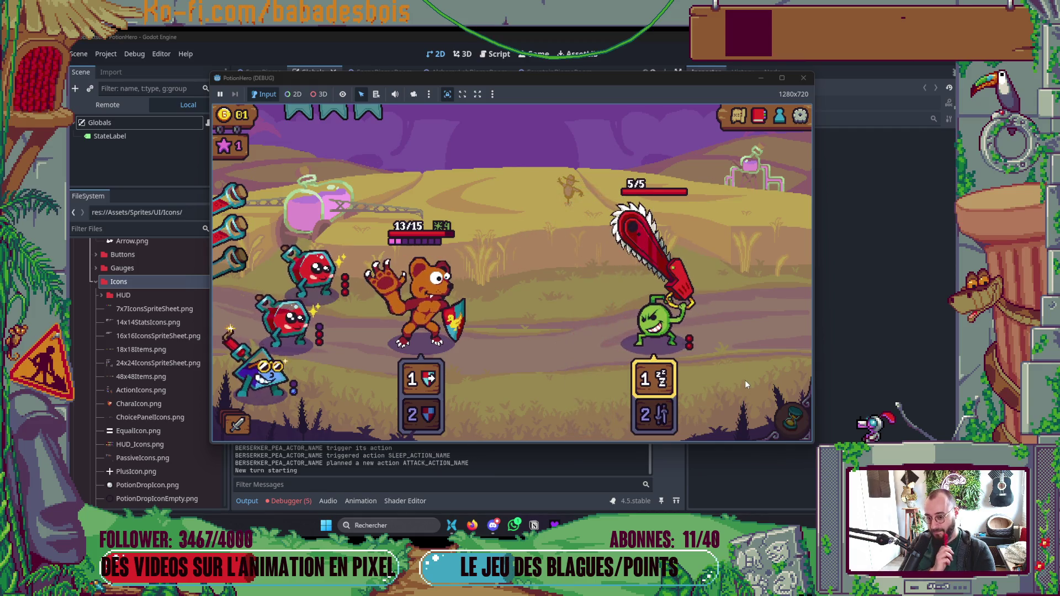
{"action": "left_click", "coordinate": [794, 421]}
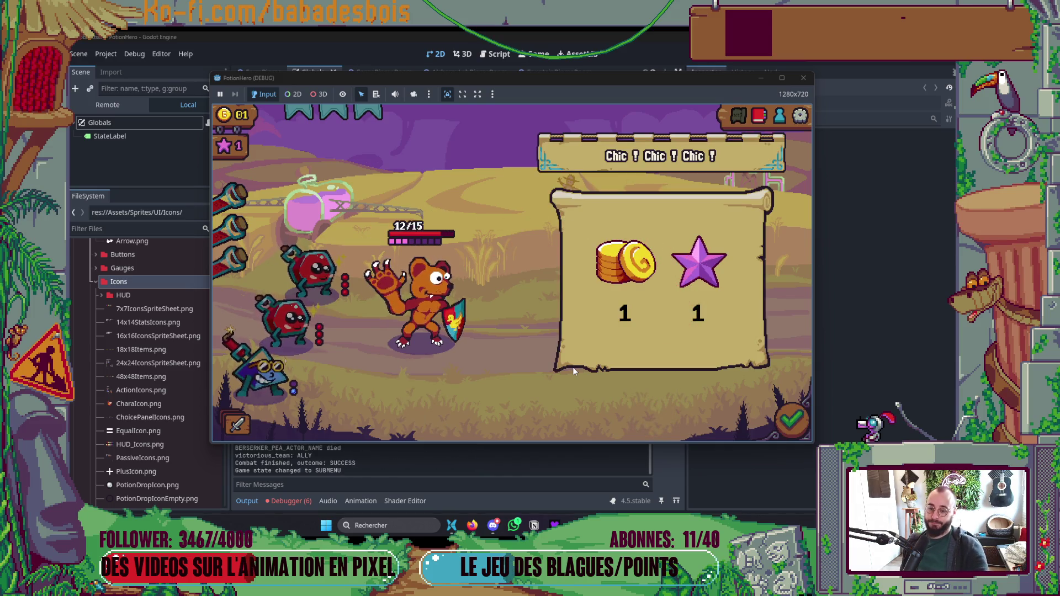
{"action": "left_click", "coordinate": [792, 422]}
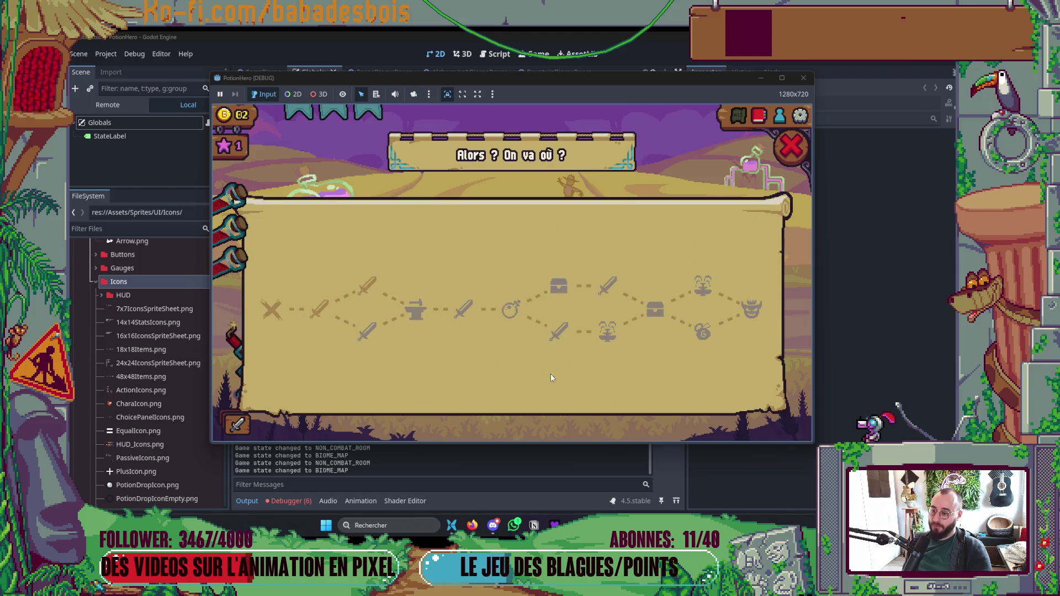
Step: Travel to the forge room, open and close its upgrade choices, then close the game
{"action": "left_click", "coordinate": [416, 303]}
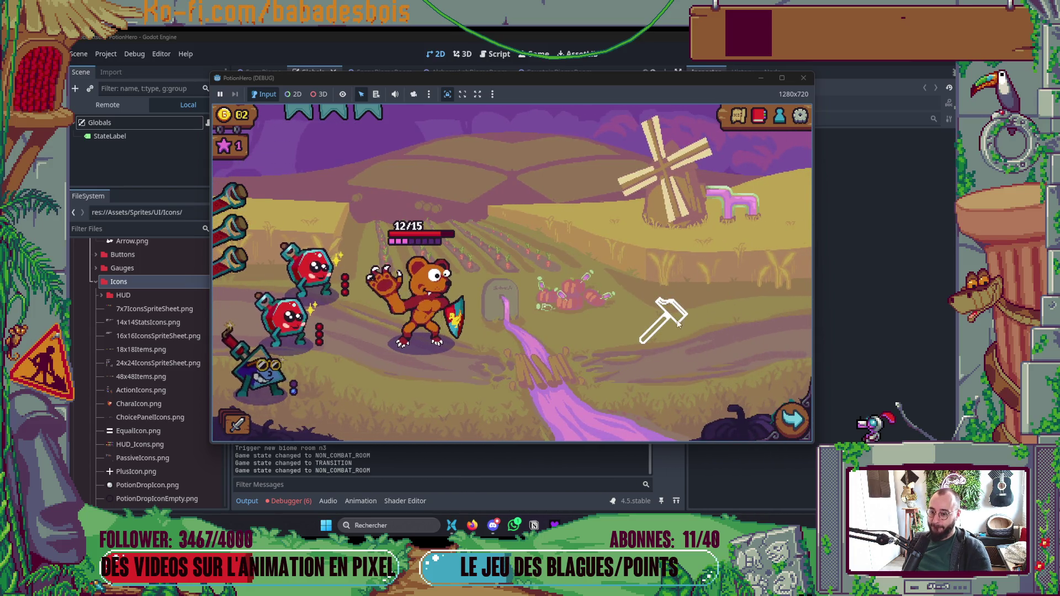
{"action": "left_click", "coordinate": [667, 315]}
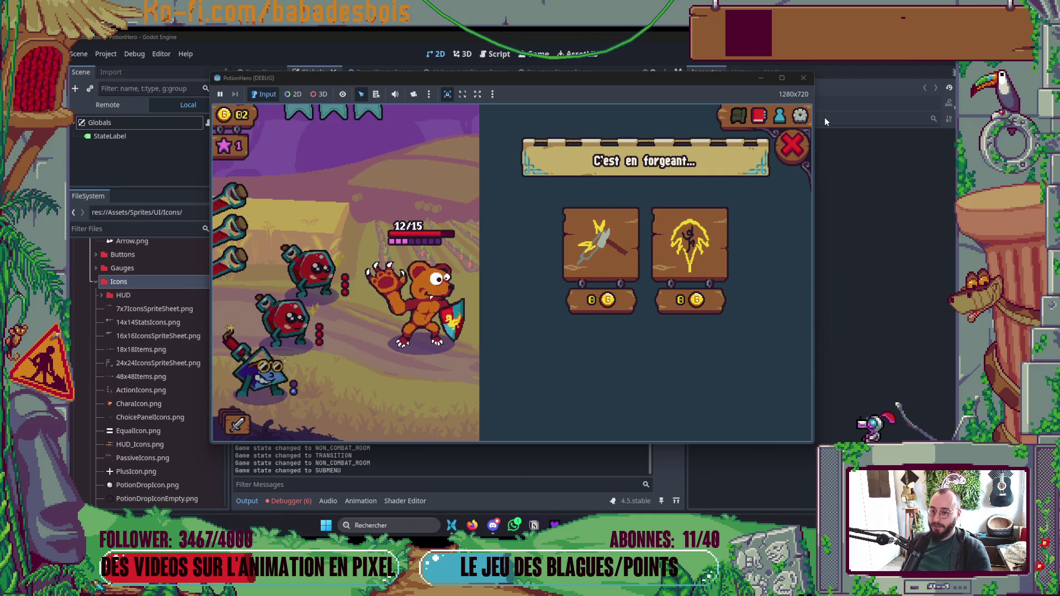
{"action": "left_click", "coordinate": [801, 158]}
{"action": "left_click", "coordinate": [803, 78]}
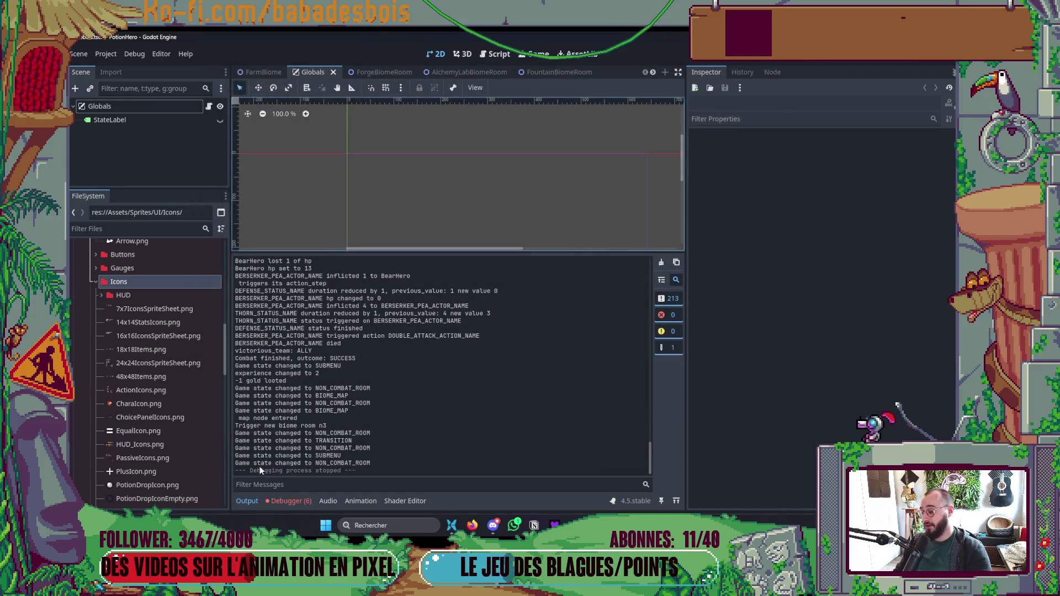
Step: Collapse the output log, widen the viewport, and switch to the ForgeBiomeRoom scene
{"action": "left_click", "coordinate": [243, 501]}
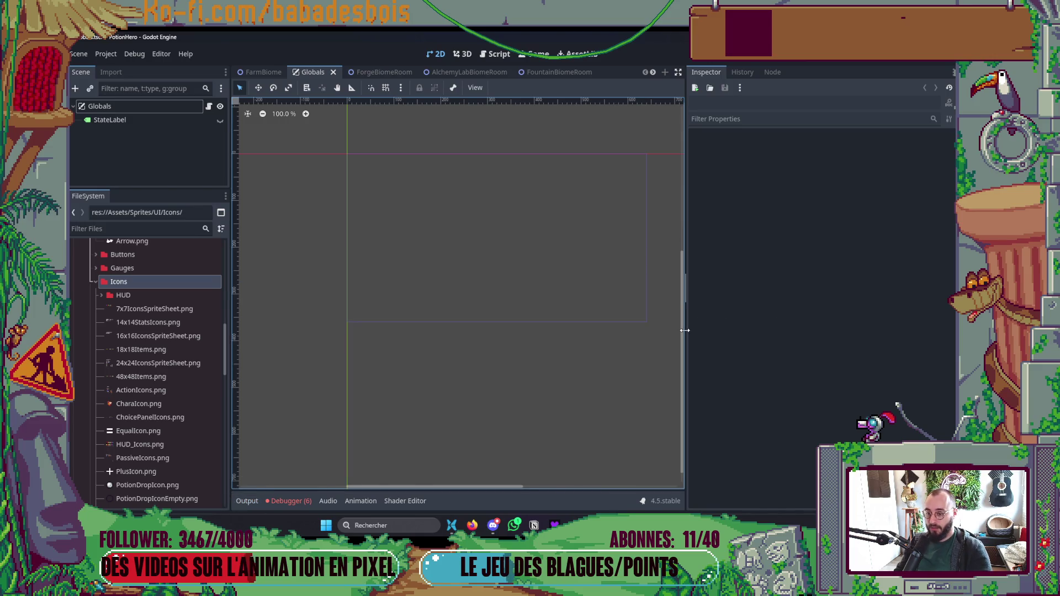
{"action": "left_click_drag", "start_coordinate": [684, 330], "coordinate": [843, 342]}
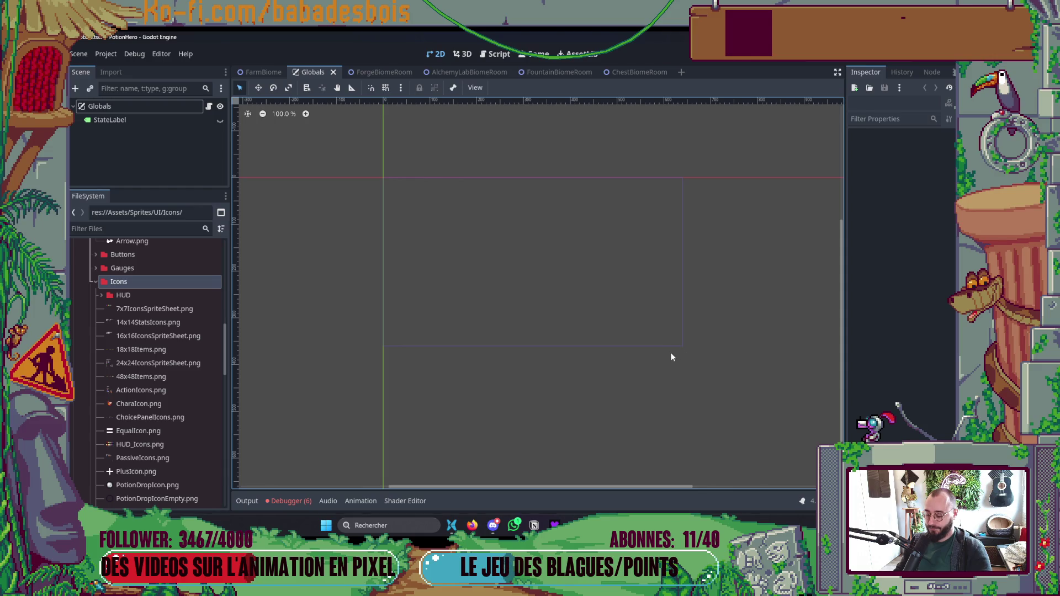
{"action": "left_click", "coordinate": [381, 71]}
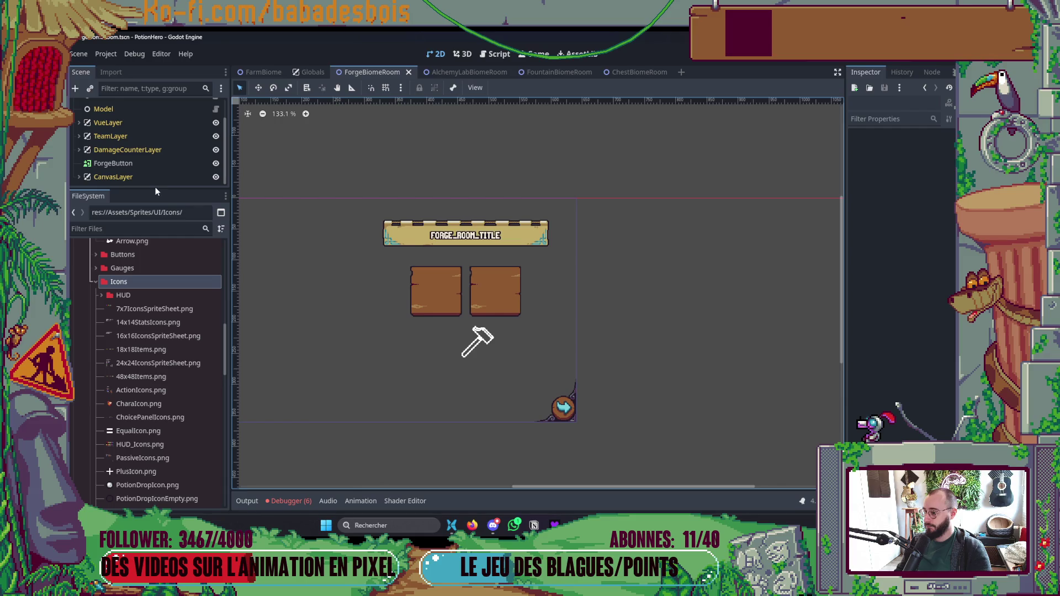
{"action": "left_click_drag", "start_coordinate": [153, 190], "coordinate": [248, 277]}
Step: Select the HBoxContainer holding the two forge panels and set its Separation to 120
{"action": "right_click", "coordinate": [447, 300]}
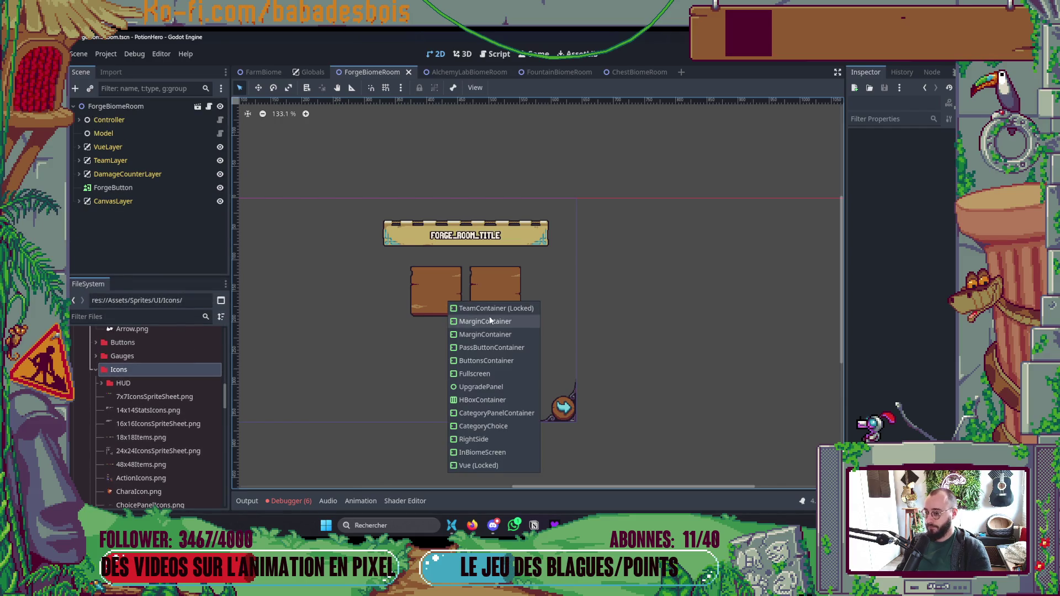
{"action": "left_click", "coordinate": [486, 386]}
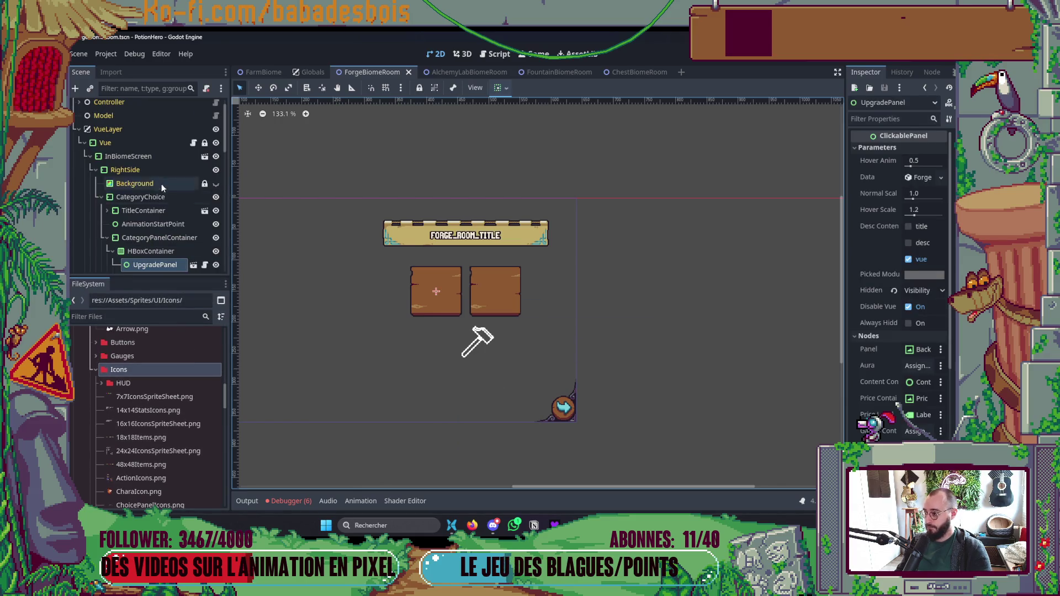
{"action": "left_click", "coordinate": [161, 188]}
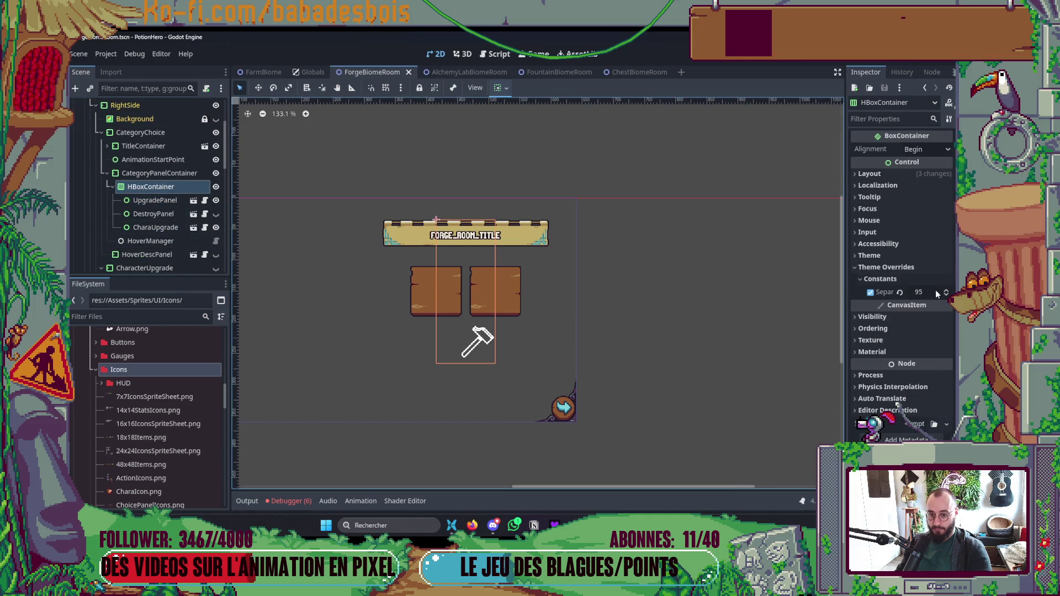
{"action": "double_click", "coordinate": [919, 292]}
{"action": "type", "text": "120"}
{"action": "key", "text": "Return"}
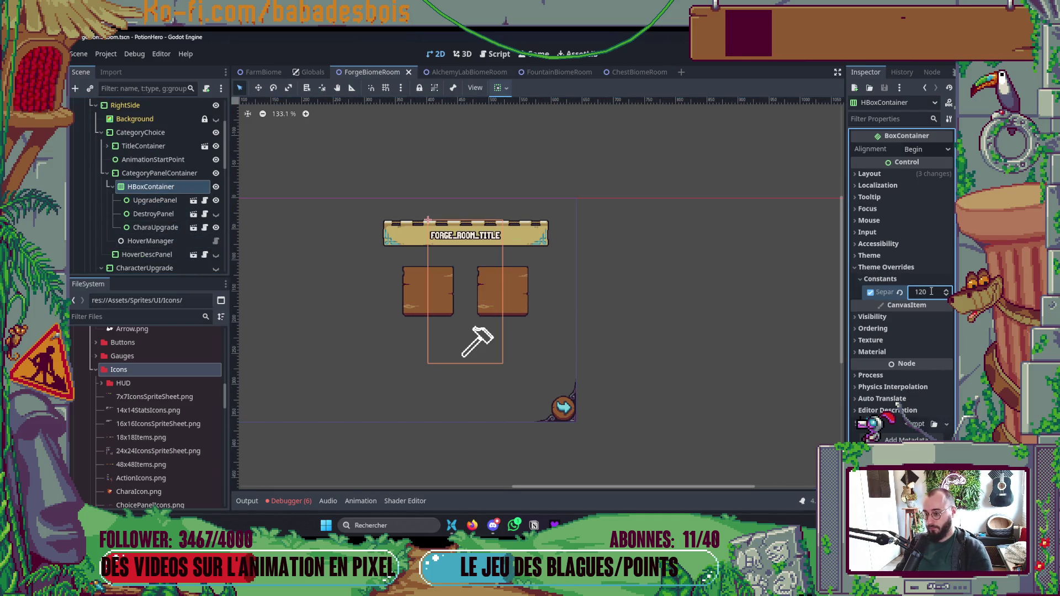
{"action": "key", "text": "alt+Tab"}
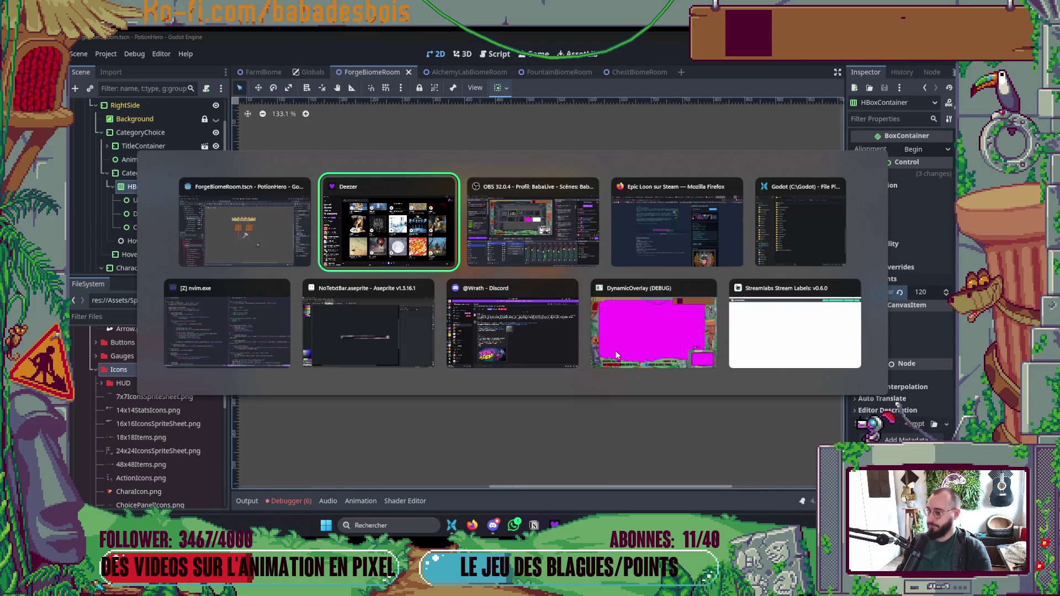
Step: Bring the NoTetxtBar drawing forward in Aseprite and open its file location in File Explorer
{"action": "left_click", "coordinate": [365, 317]}
{"action": "right_click", "coordinate": [255, 60]}
{"action": "left_click", "coordinate": [287, 114]}
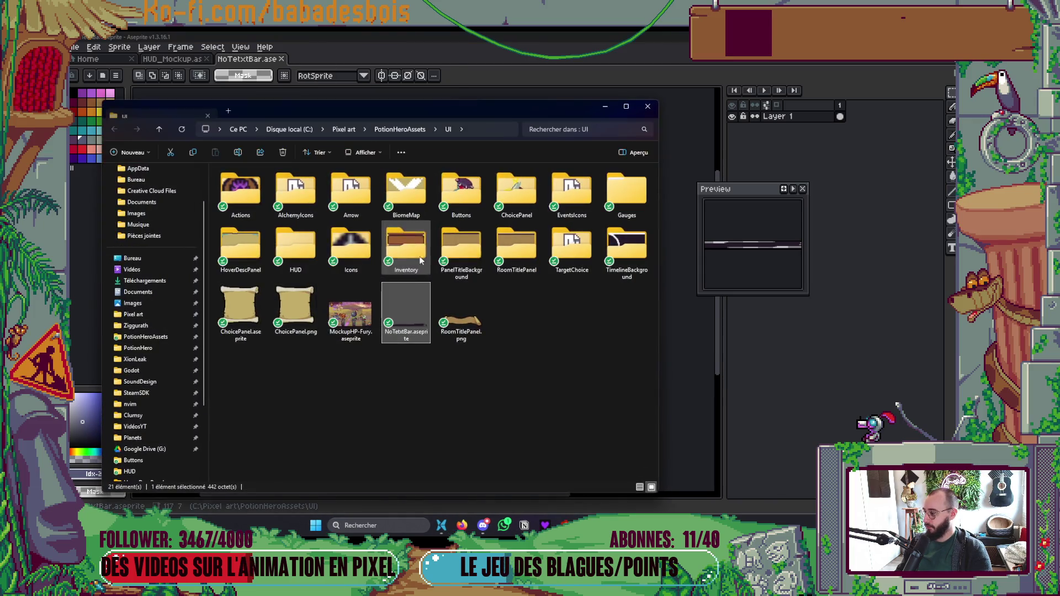
Step: In Godot's FileSystem, collapse the Icons and Arrow folders and select the HoverDesc folder
{"action": "key", "text": "alt+Tab"}
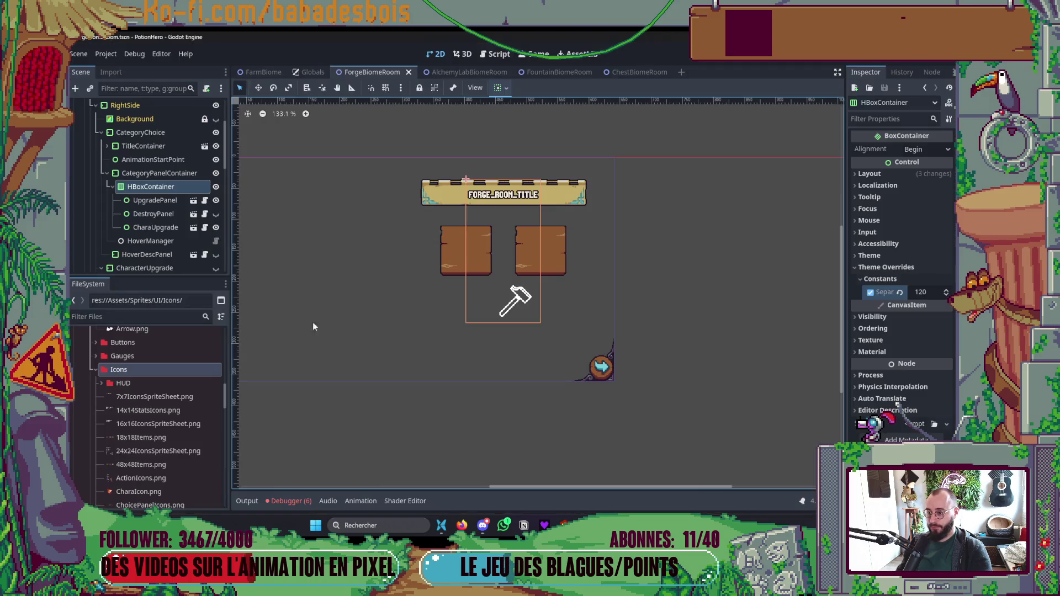
{"action": "scroll", "coordinate": [174, 432], "scroll_direction": "down", "scroll_amount": 3}
{"action": "scroll", "coordinate": [177, 425], "scroll_direction": "up", "scroll_amount": 6}
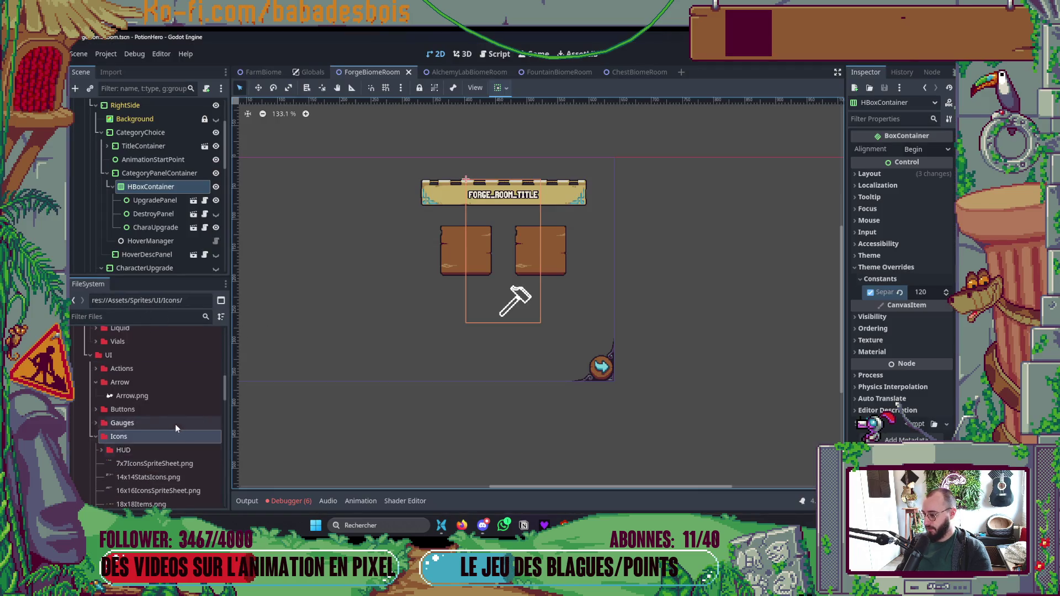
{"action": "left_click", "coordinate": [94, 460]}
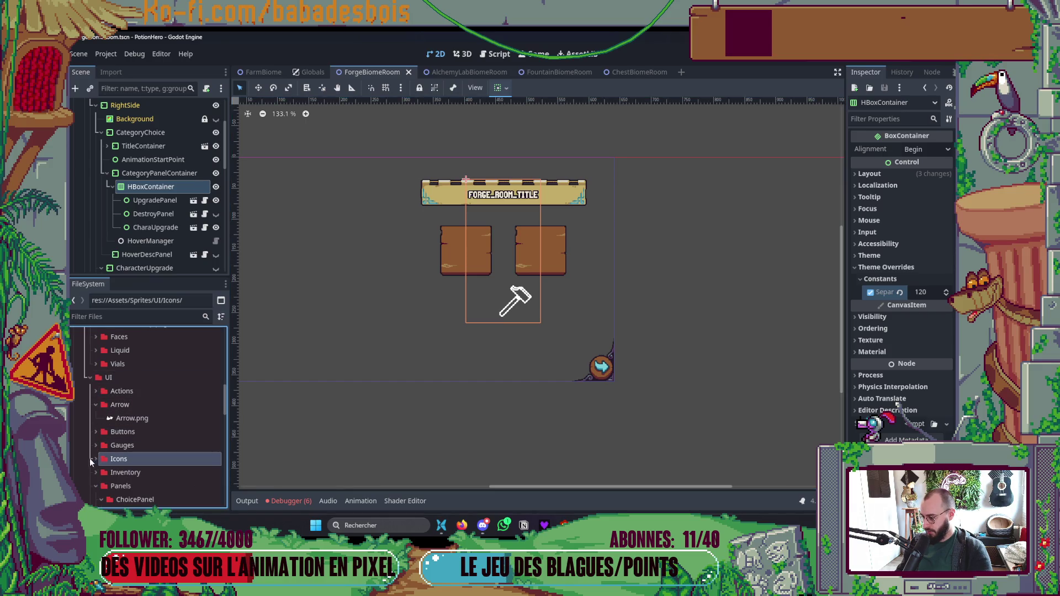
{"action": "left_click", "coordinate": [95, 405]}
{"action": "right_click", "coordinate": [99, 379]}
{"action": "mouse_move", "coordinate": [150, 311]}
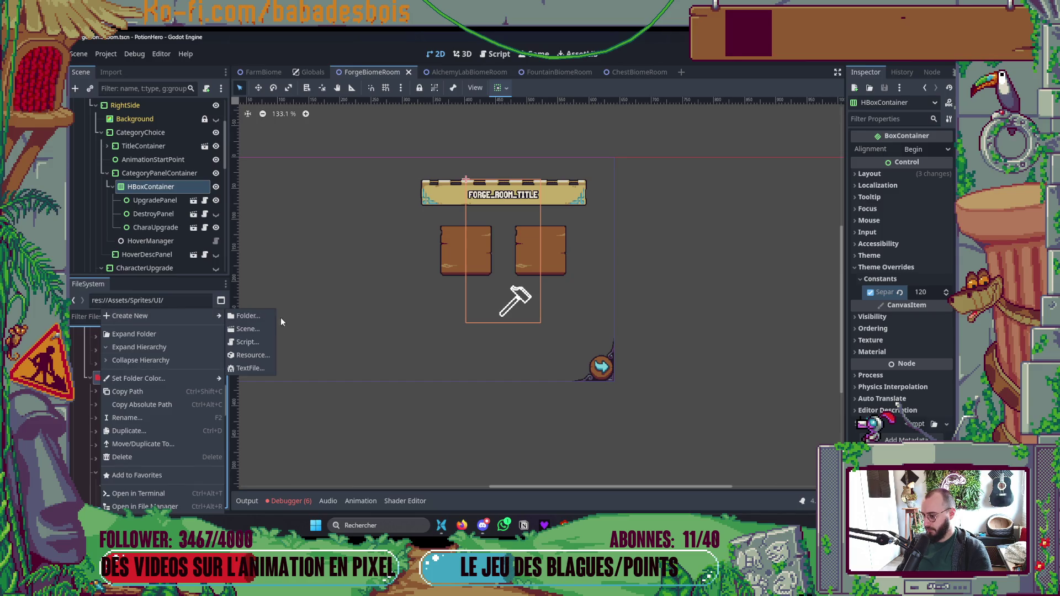
{"action": "left_click", "coordinate": [275, 317]}
{"action": "left_click", "coordinate": [468, 345]}
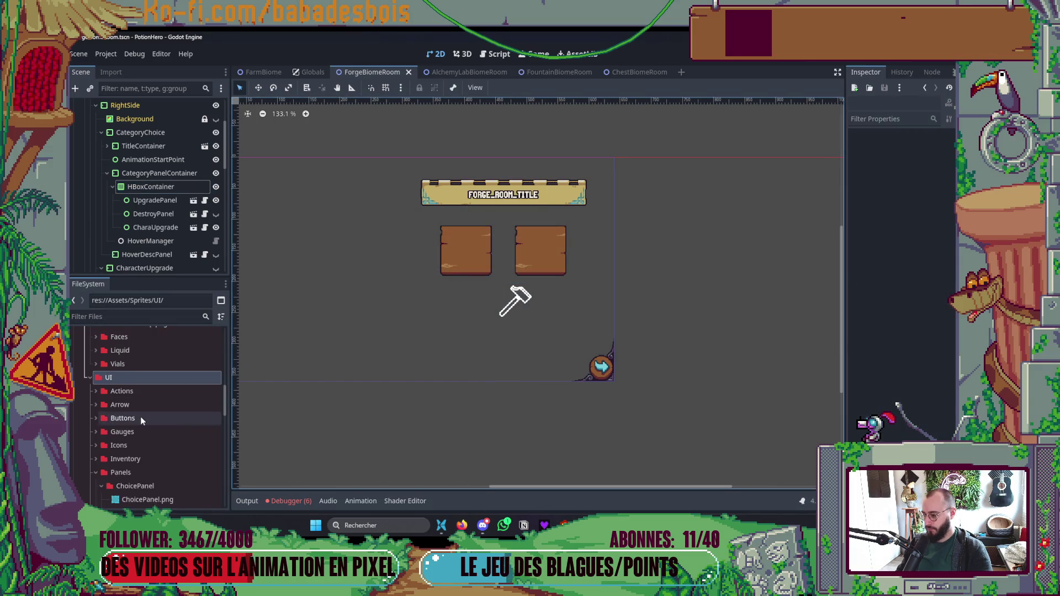
{"action": "scroll", "coordinate": [110, 408], "scroll_direction": "down", "scroll_amount": 3}
{"action": "scroll", "coordinate": [110, 418], "scroll_direction": "down", "scroll_amount": 5}
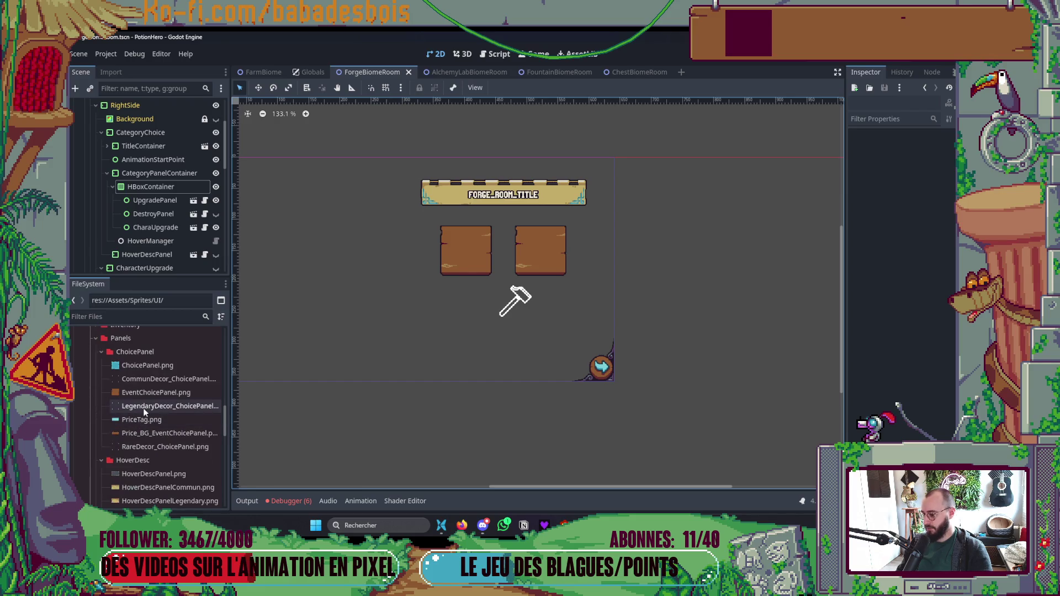
{"action": "left_click", "coordinate": [133, 393]}
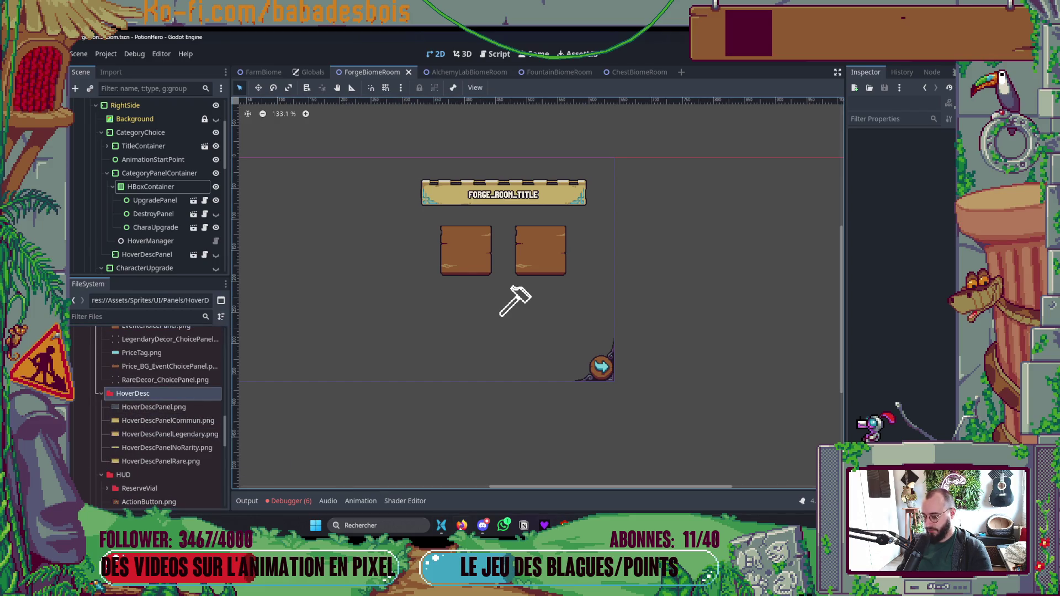
Step: Position the File Explorer UI folder window over Godot's canvas and refocus the HoverDesc folder
{"action": "left_click", "coordinate": [441, 525]}
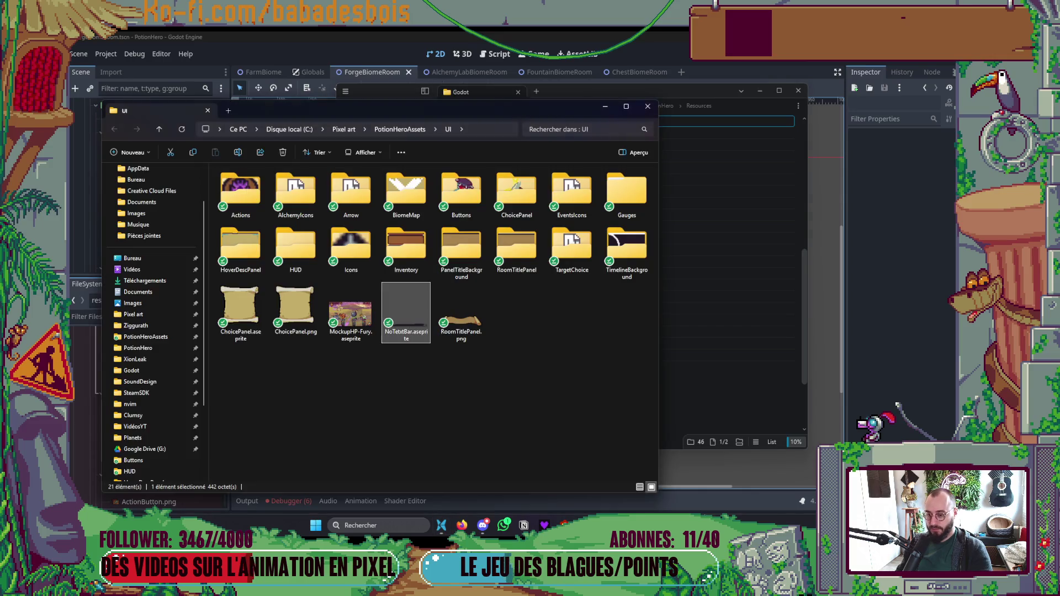
{"action": "left_click_drag", "start_coordinate": [440, 111], "coordinate": [672, 104]}
{"action": "mouse_move", "coordinate": [631, 273]}
{"action": "left_mouse_down"}
{"action": "mouse_move", "coordinate": [442, 421]}
{"action": "mouse_move", "coordinate": [556, 372]}
{"action": "mouse_move", "coordinate": [638, 318]}
{"action": "left_mouse_up"}
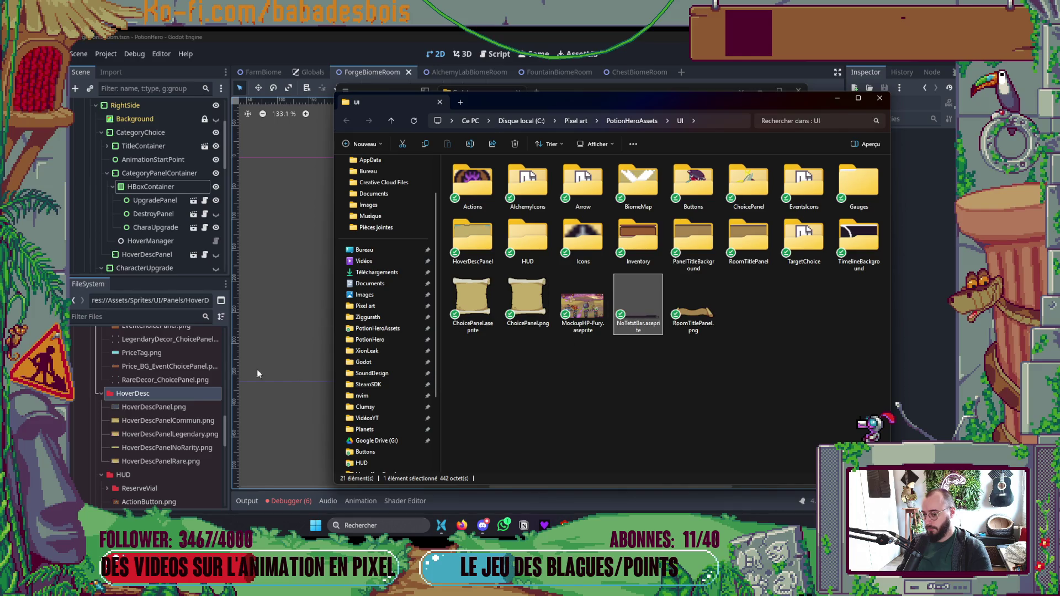
{"action": "left_click", "coordinate": [142, 393]}
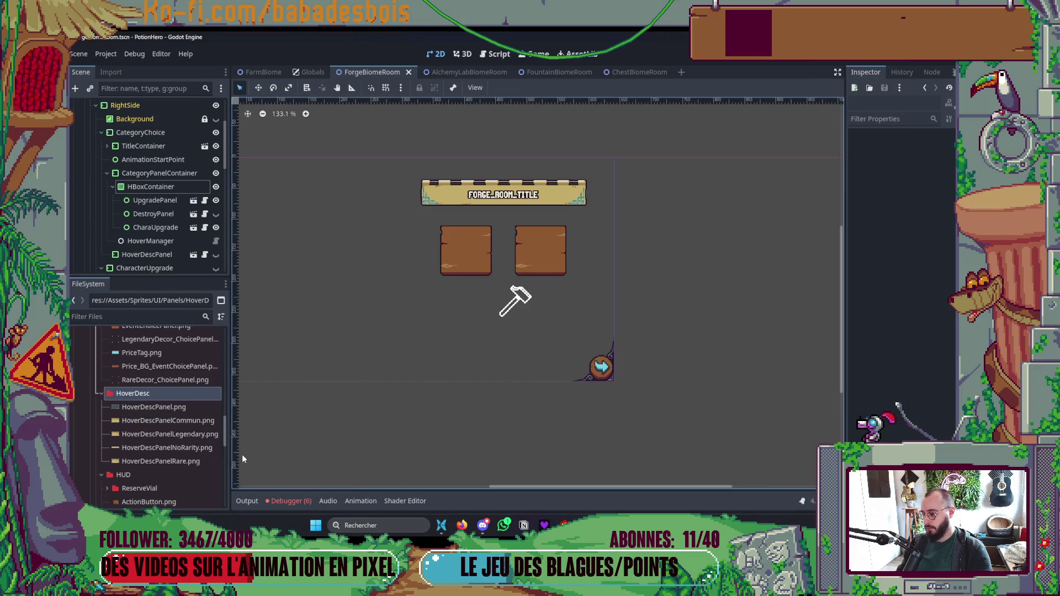
{"action": "left_click", "coordinate": [151, 395]}
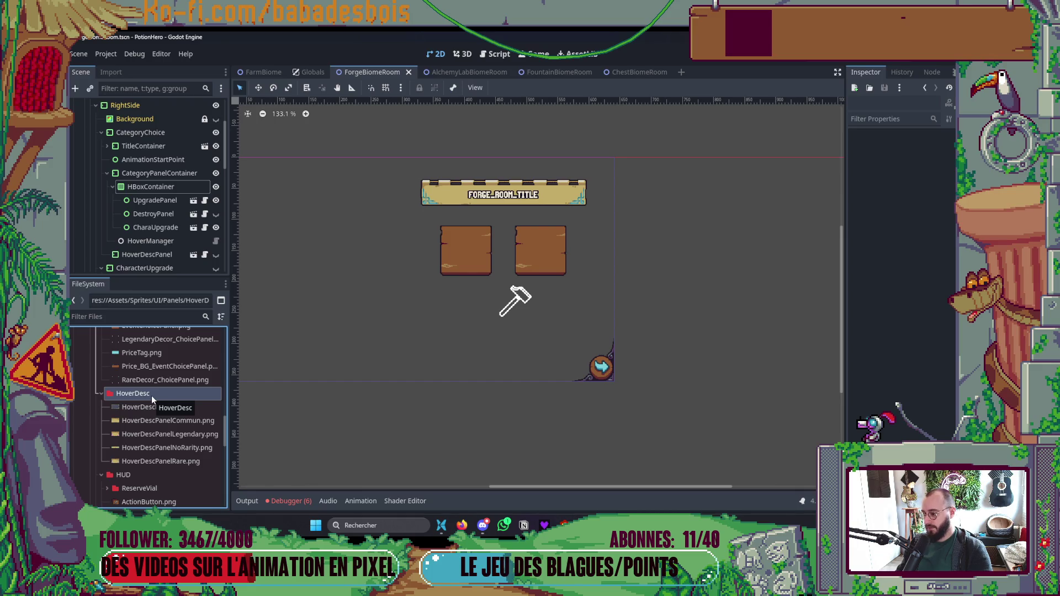
{"action": "scroll", "coordinate": [151, 395], "scroll_direction": "down", "scroll_amount": 2}
{"action": "scroll", "coordinate": [152, 395], "scroll_direction": "up", "scroll_amount": 2}
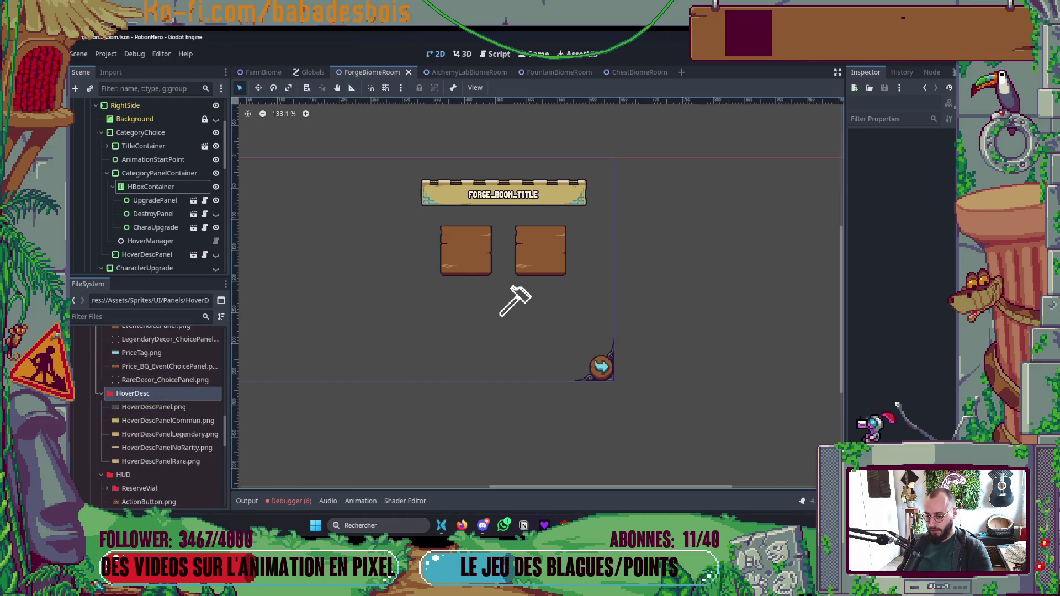
{"action": "key", "text": "alt+Tab"}
{"action": "key", "text": "alt+Tab"}
{"action": "key", "text": "alt+Tab"}
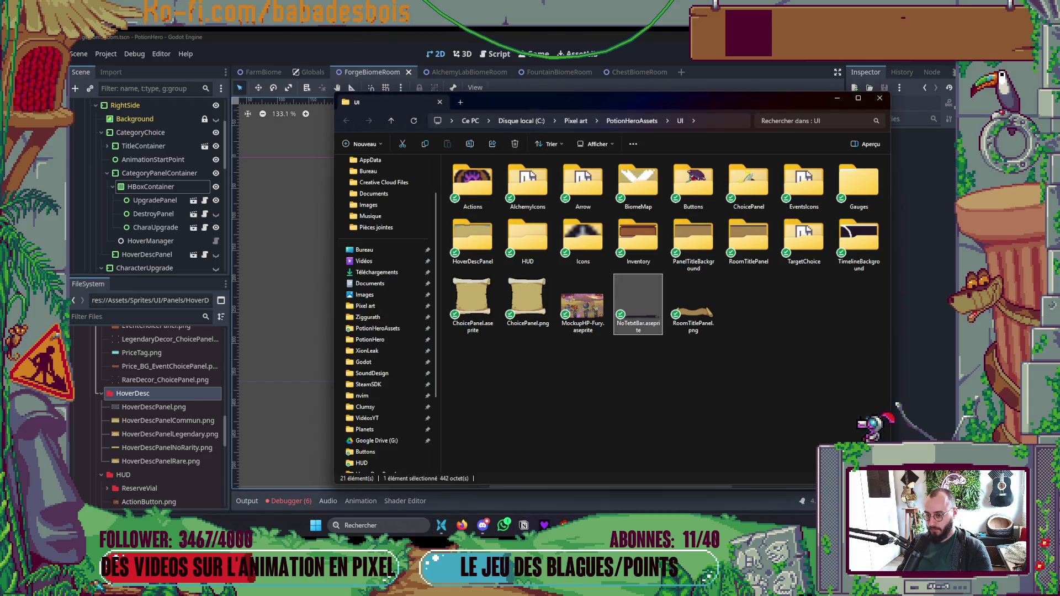
{"action": "key", "text": "alt+Tab"}
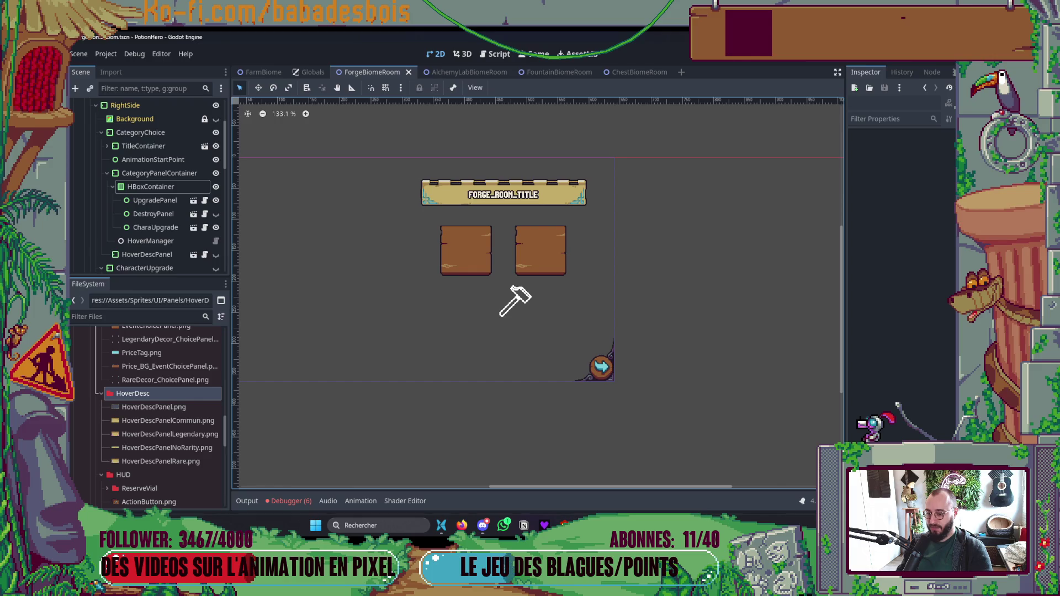
{"action": "key", "text": "alt+Tab"}
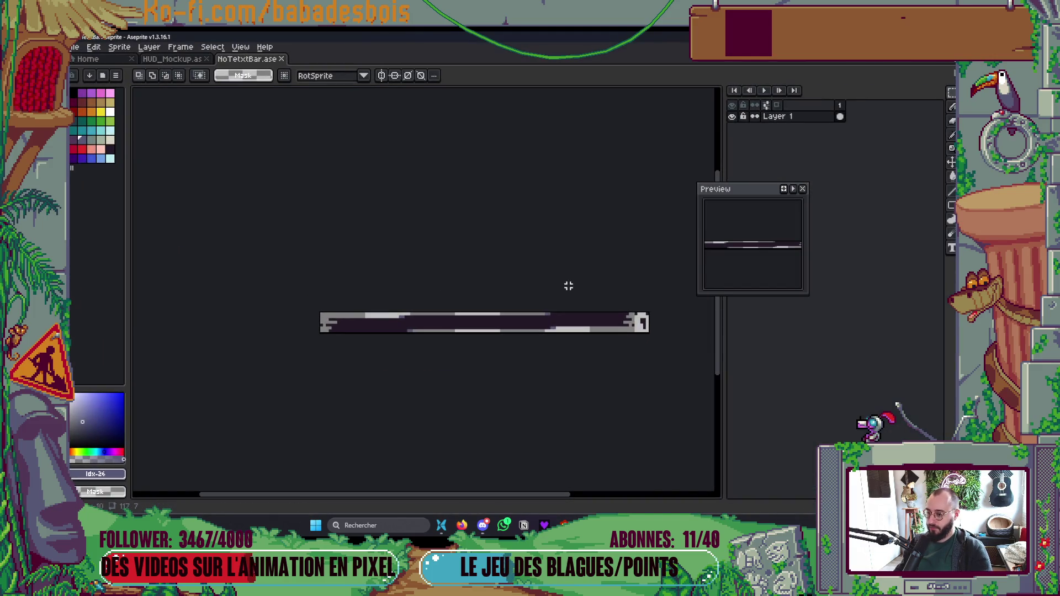
Step: Export the bar as NoTetxtBar.png and drag it into Godot's HoverDesc folder
{"action": "key", "text": "ctrl+alt+shift+s"}
{"action": "left_click", "coordinate": [461, 293]}
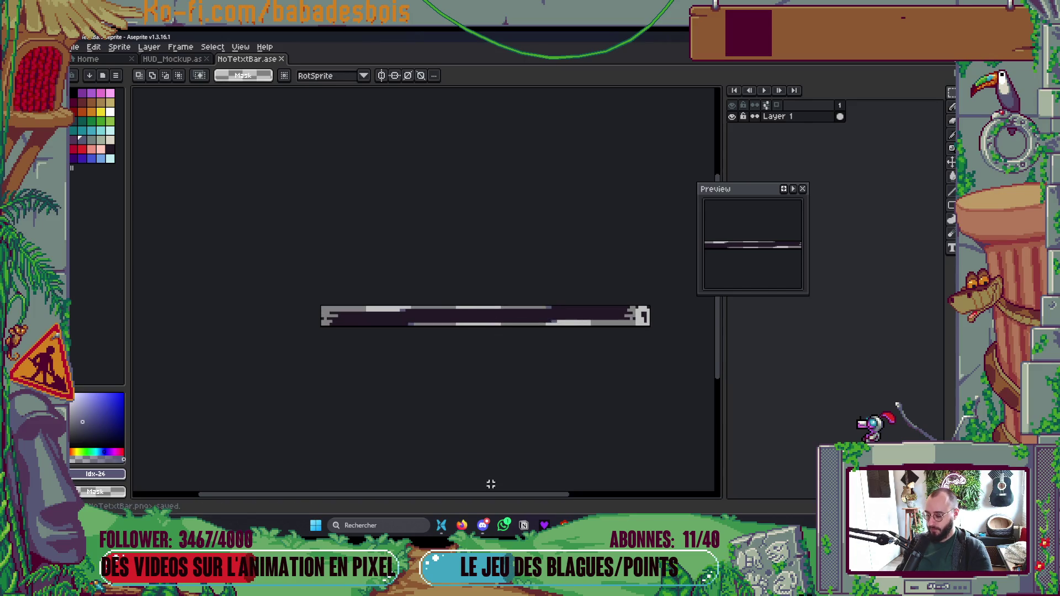
{"action": "key", "text": "alt+shift+o"}
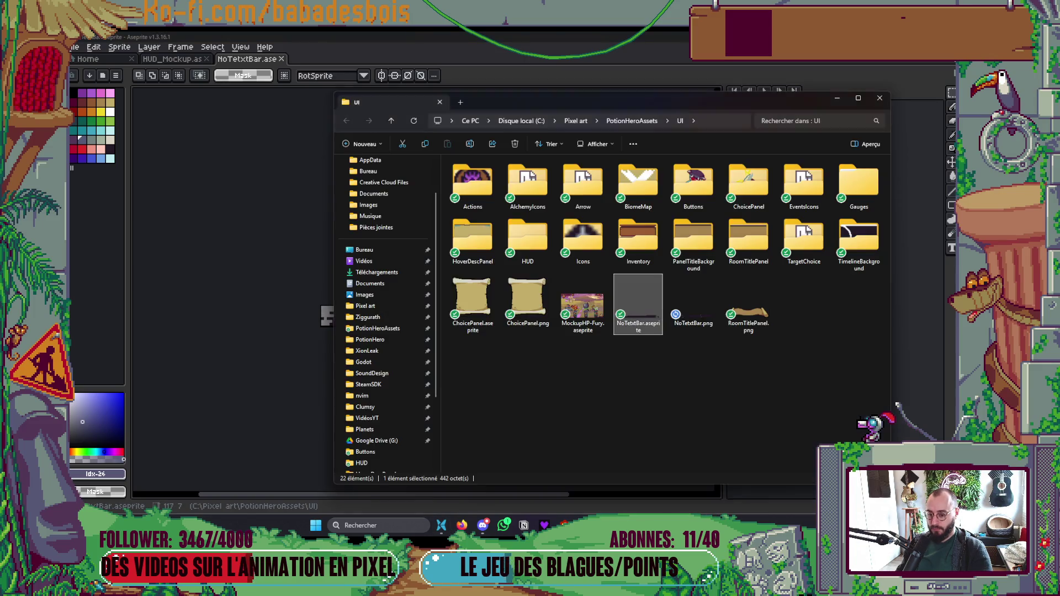
{"action": "mouse_move", "coordinate": [701, 329]}
{"action": "left_mouse_down"}
{"action": "mouse_move", "coordinate": [683, 442]}
{"action": "mouse_move", "coordinate": [283, 457]}
{"action": "mouse_move", "coordinate": [178, 390]}
{"action": "left_mouse_up"}
{"action": "key", "text": "alt+Tab"}
{"action": "key", "text": "Tab"}
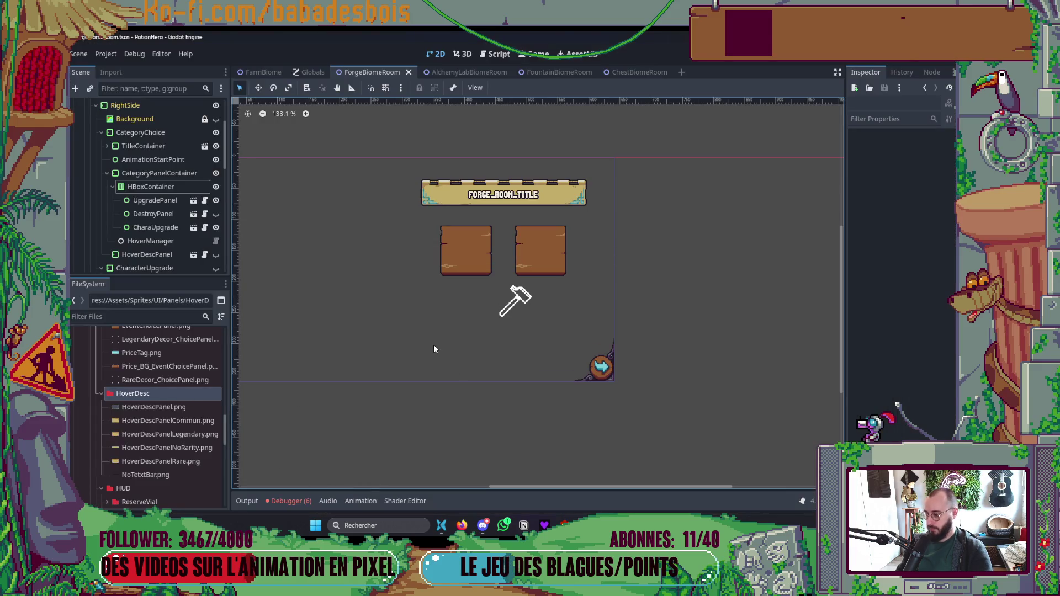
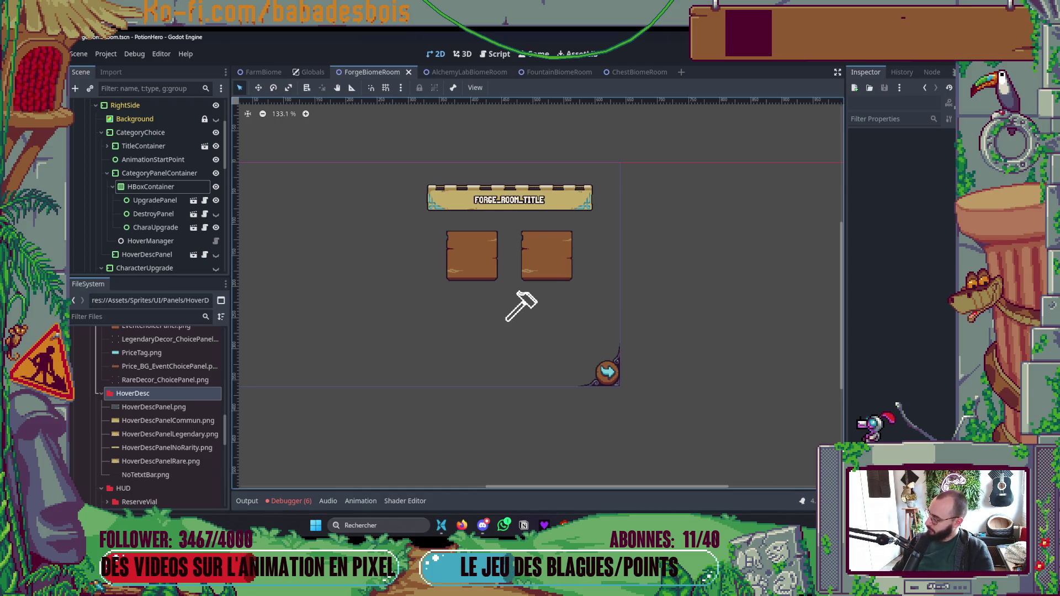
Step: In Godot, pan the room view and look through the room script, Globals and FarmBiome scenes
{"action": "key", "text": "alt+Tab"}
{"action": "key", "text": "alt+Tab"}
{"action": "left_click_drag", "start_coordinate": [418, 386], "coordinate": [467, 367]}
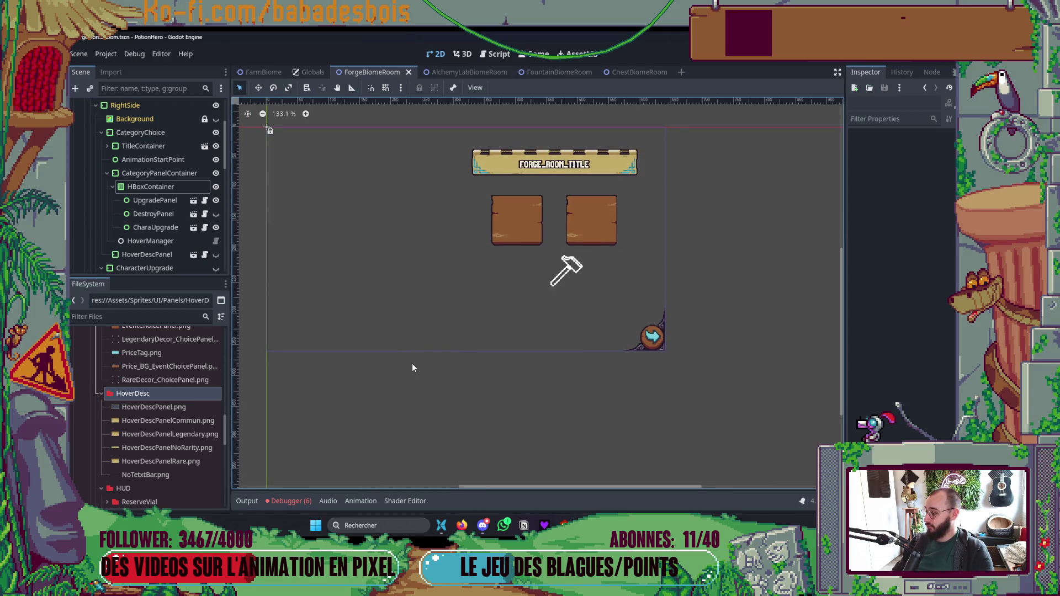
{"action": "left_click_drag", "start_coordinate": [490, 373], "coordinate": [502, 362]}
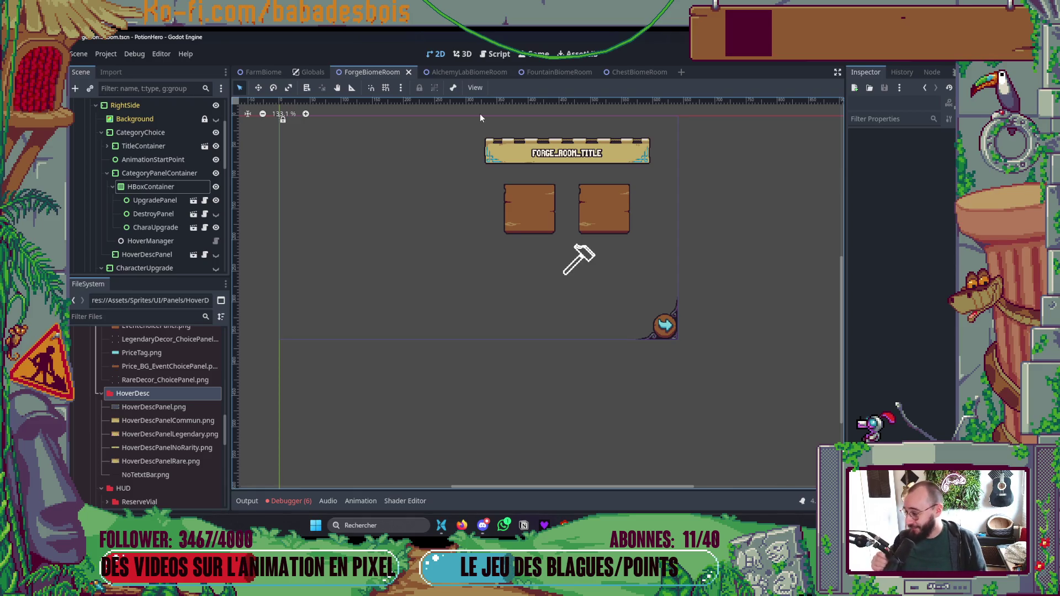
{"action": "scroll", "coordinate": [735, 287], "scroll_direction": "up", "scroll_amount": 2}
{"action": "scroll", "coordinate": [734, 287], "scroll_direction": "right", "scroll_amount": 2}
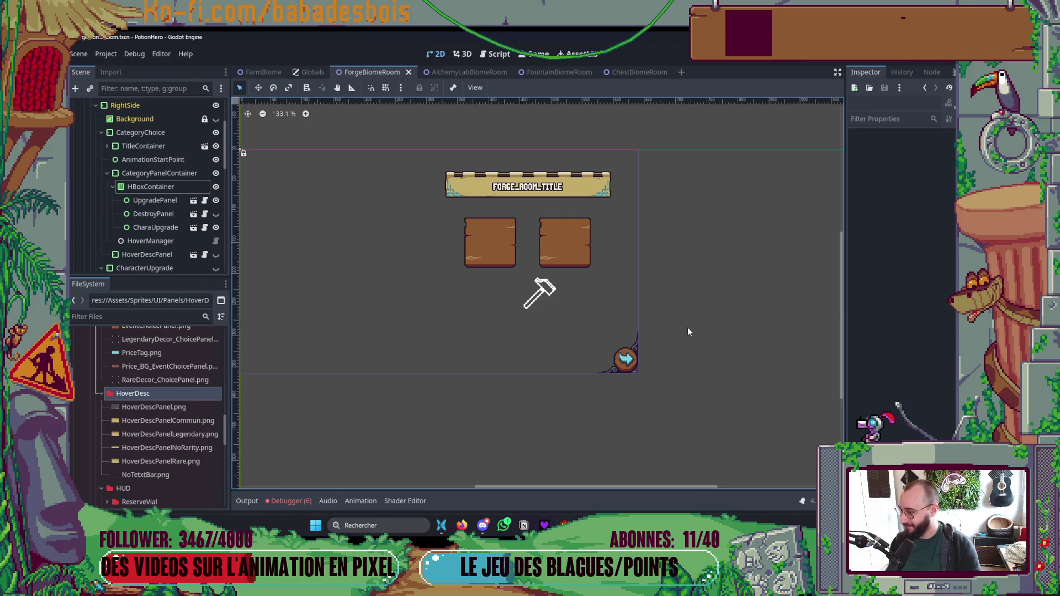
{"action": "left_click", "coordinate": [488, 54]}
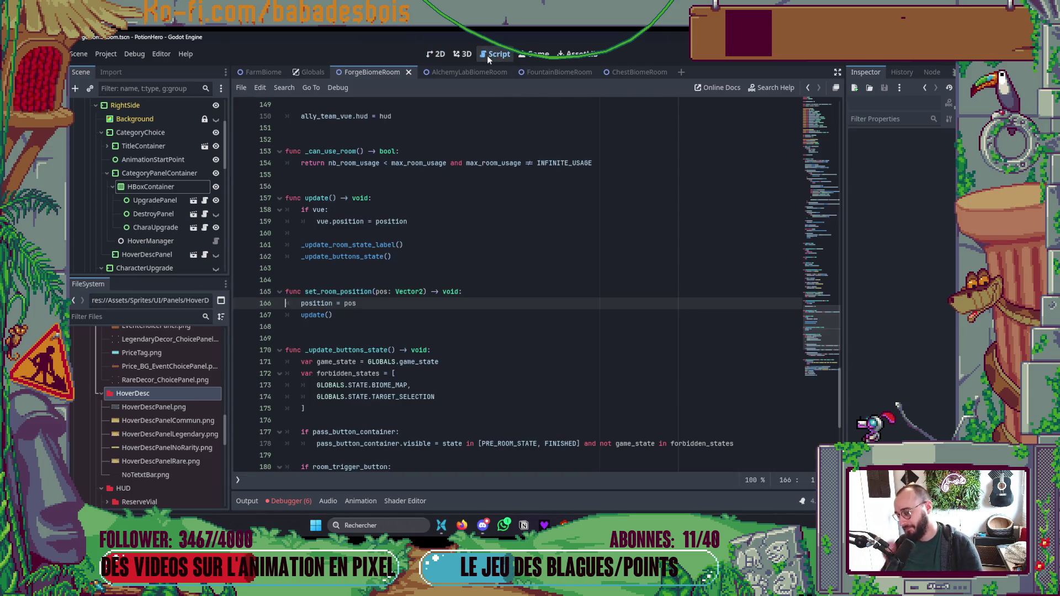
{"action": "left_click", "coordinate": [431, 58]}
{"action": "left_click", "coordinate": [312, 72]}
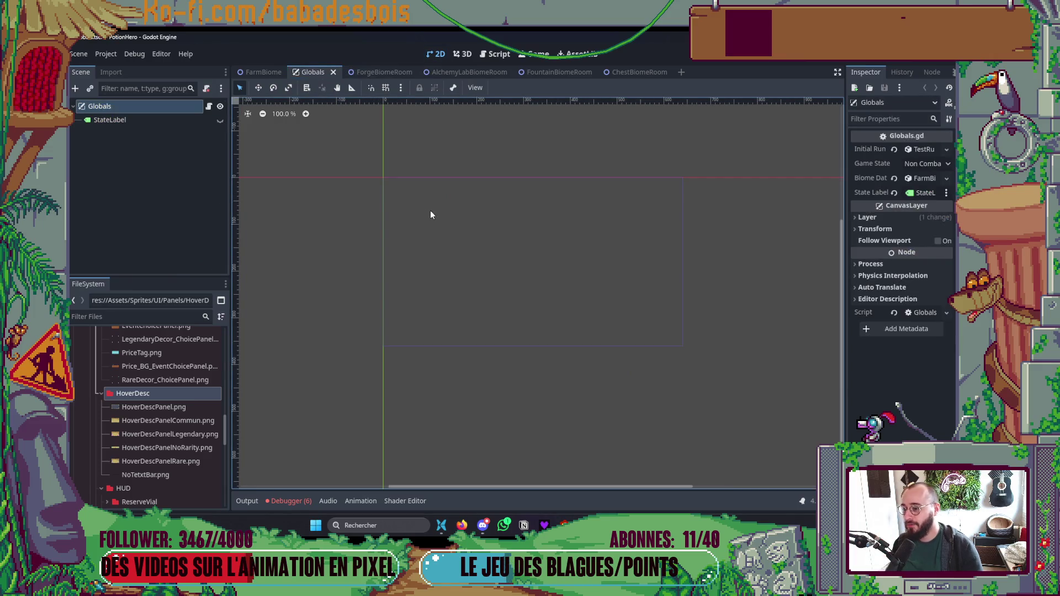
{"action": "left_click", "coordinate": [263, 71]}
{"action": "mouse_move", "coordinate": [497, 340]}
{"action": "left_mouse_down"}
{"action": "mouse_move", "coordinate": [529, 301]}
{"action": "mouse_move", "coordinate": [496, 330]}
{"action": "left_mouse_up"}
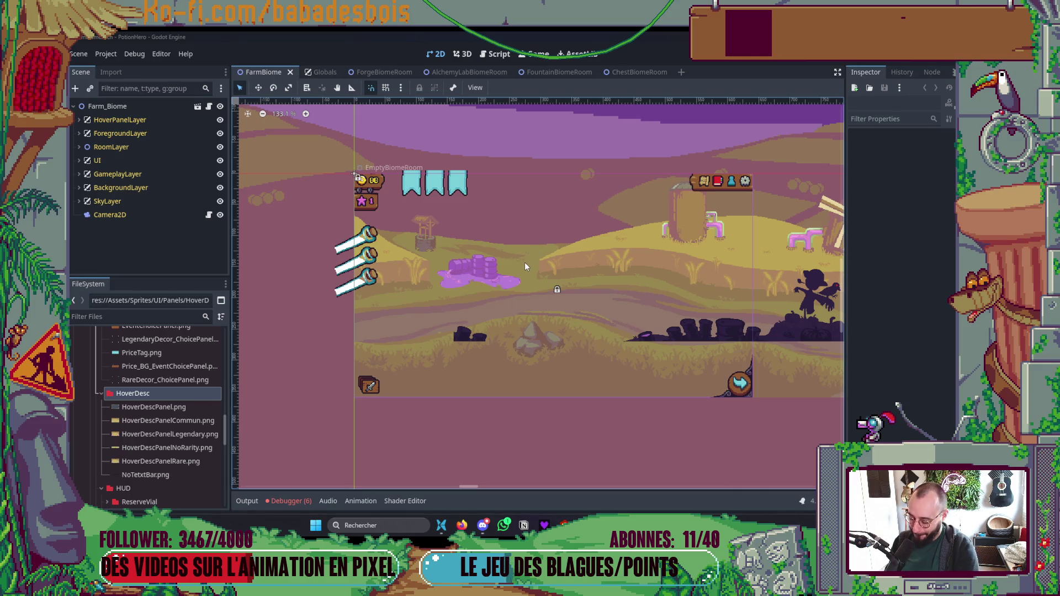
Step: Open HoverDescContent.tscn through the quick scene search for 'DescCon'
{"action": "key", "text": "ctrl+shift+o"}
{"action": "type", "text": "DescCon"}
{"action": "key", "text": "Return"}
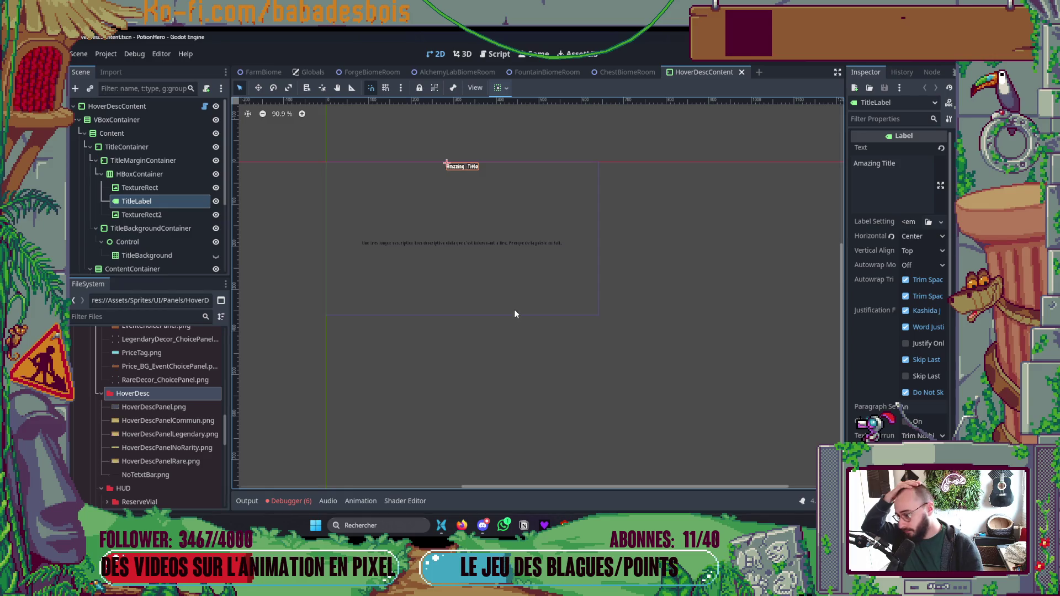
Step: Collapse and re-expand the TitleContainer, ContentContainer and HBoxContainer branches in the Scene dock
{"action": "scroll", "coordinate": [116, 173], "scroll_direction": "down", "scroll_amount": 2}
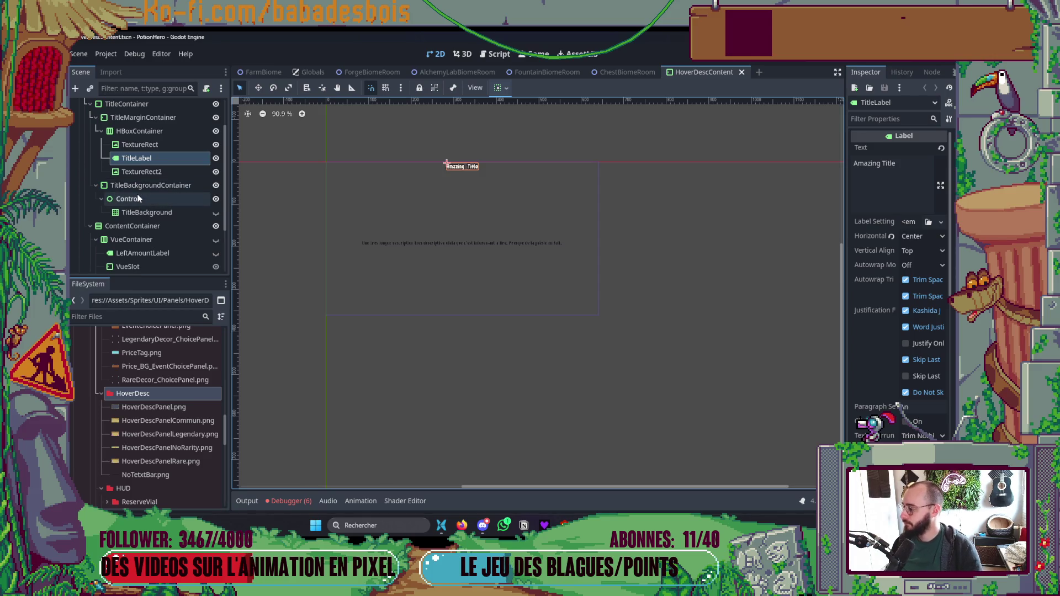
{"action": "scroll", "coordinate": [138, 197], "scroll_direction": "down", "scroll_amount": 3}
{"action": "scroll", "coordinate": [165, 243], "scroll_direction": "up", "scroll_amount": 5}
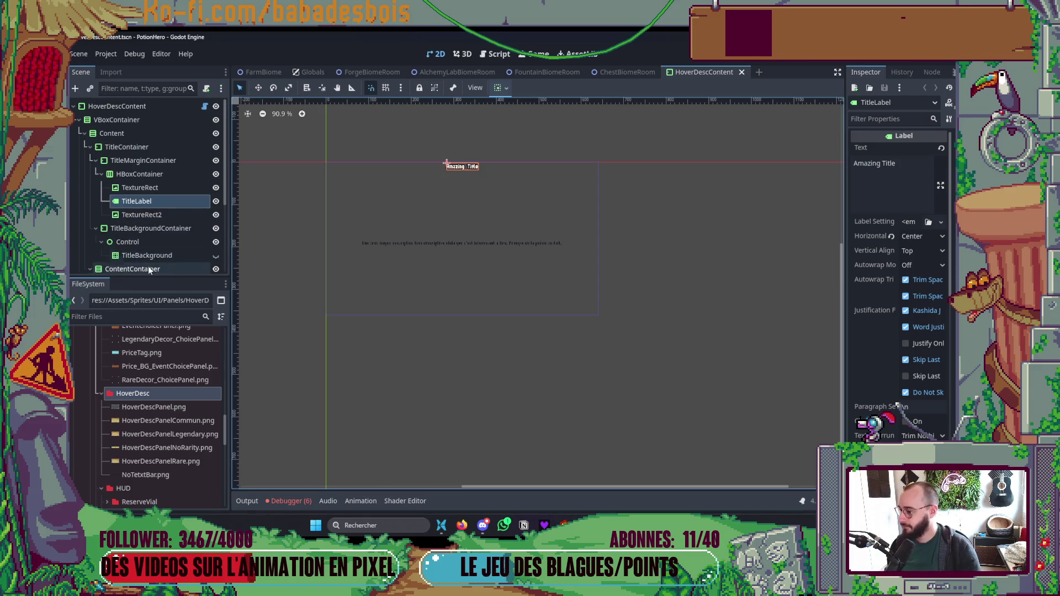
{"action": "left_click", "coordinate": [89, 147]}
{"action": "left_click", "coordinate": [90, 159]}
{"action": "left_click", "coordinate": [90, 147]}
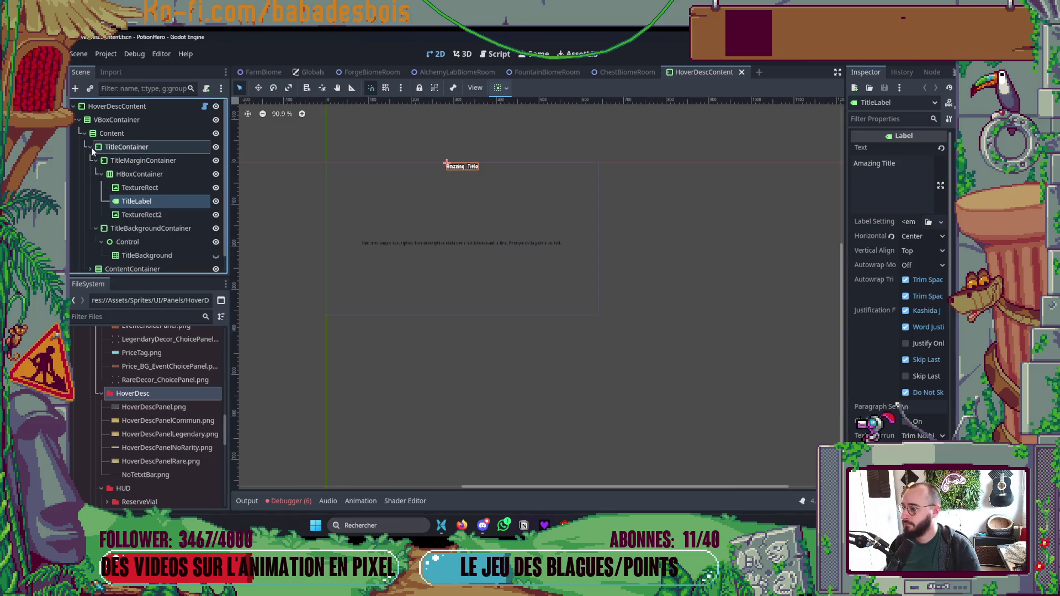
{"action": "left_click", "coordinate": [99, 174]}
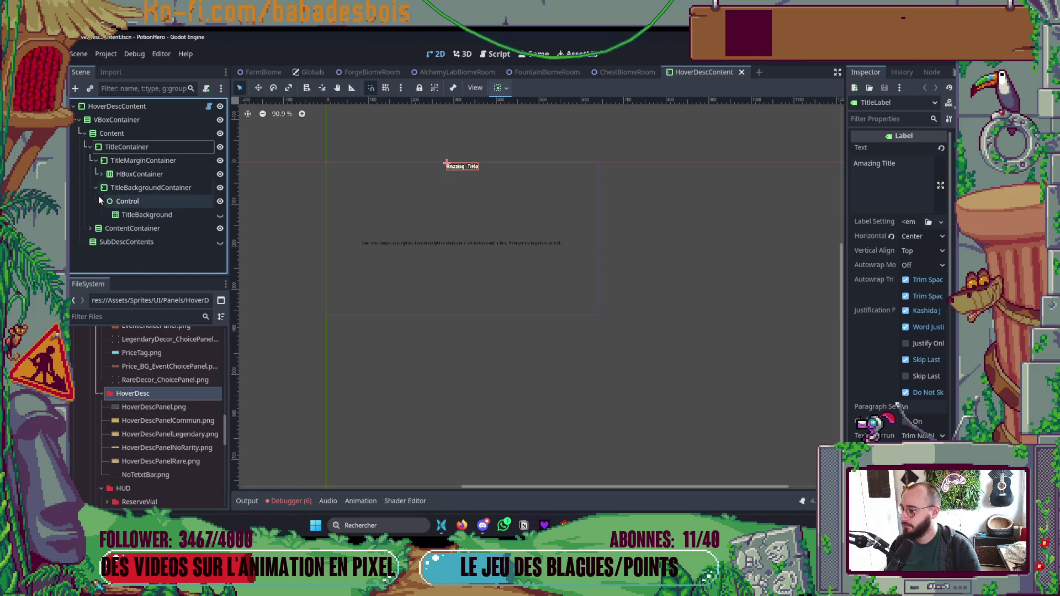
{"action": "key", "text": "alt+Tab"}
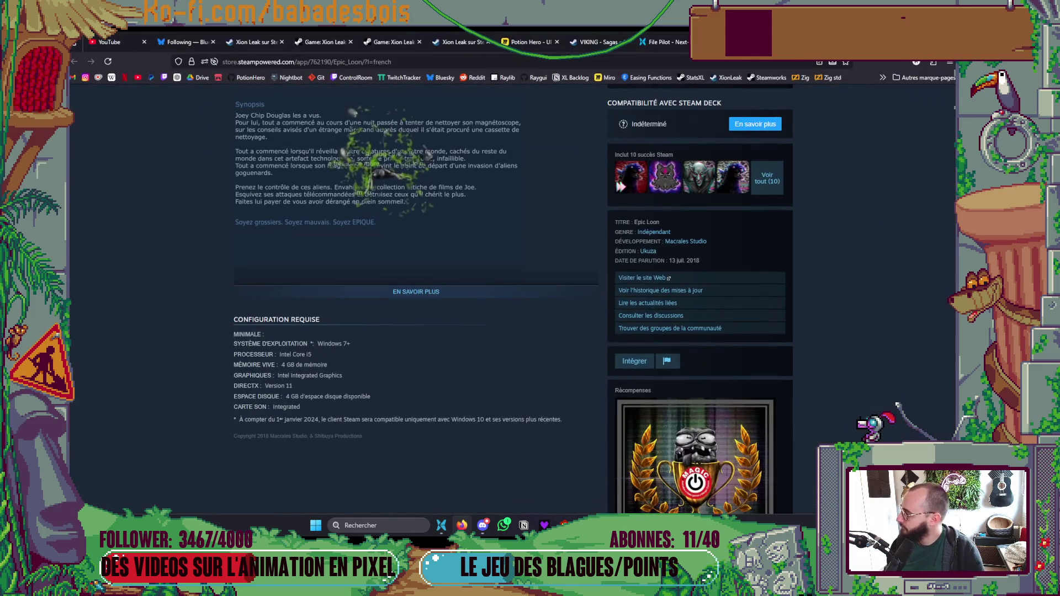
{"action": "key", "text": "alt+Tab"}
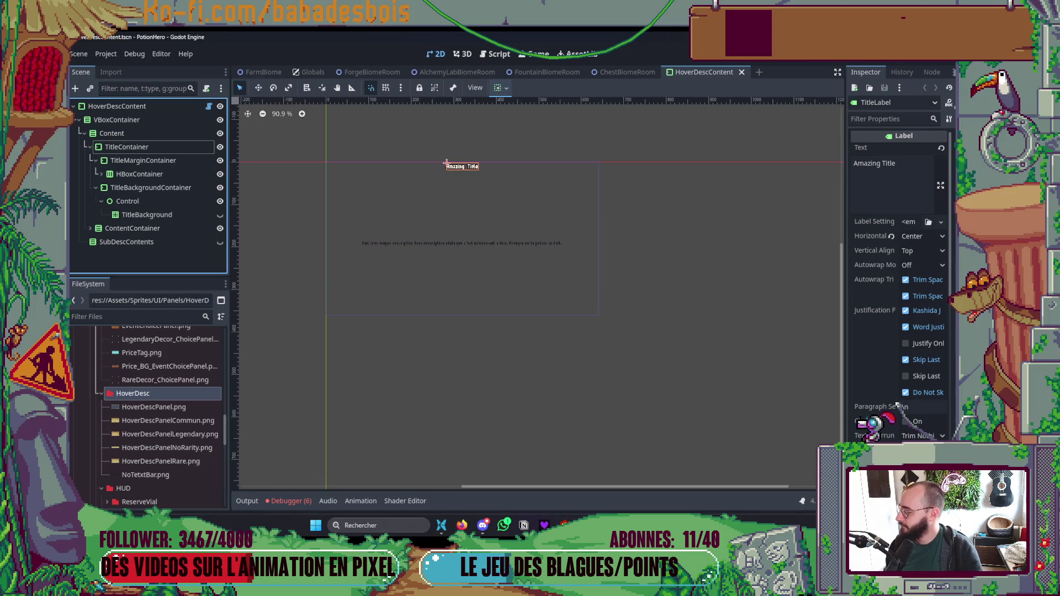
Step: Select NoTetxtBar.png in FileSystem, then inspect HBoxContainer and its TitleLabel child
{"action": "left_click", "coordinate": [145, 475]}
{"action": "scroll", "coordinate": [366, 232], "scroll_direction": "up", "scroll_amount": 3}
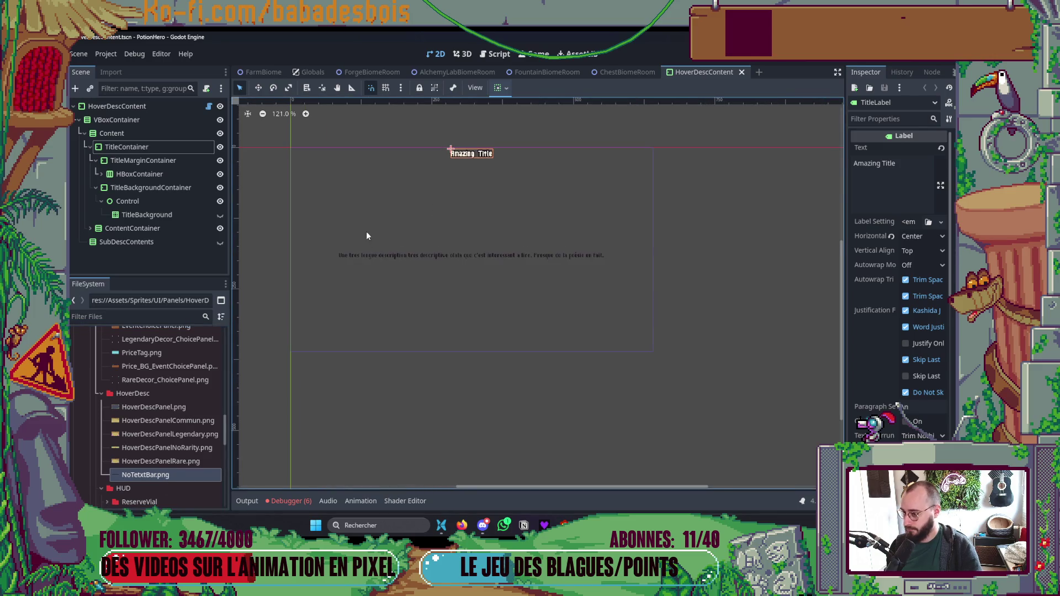
{"action": "left_click", "coordinate": [130, 177]}
{"action": "left_click", "coordinate": [100, 174]}
{"action": "left_click", "coordinate": [130, 202]}
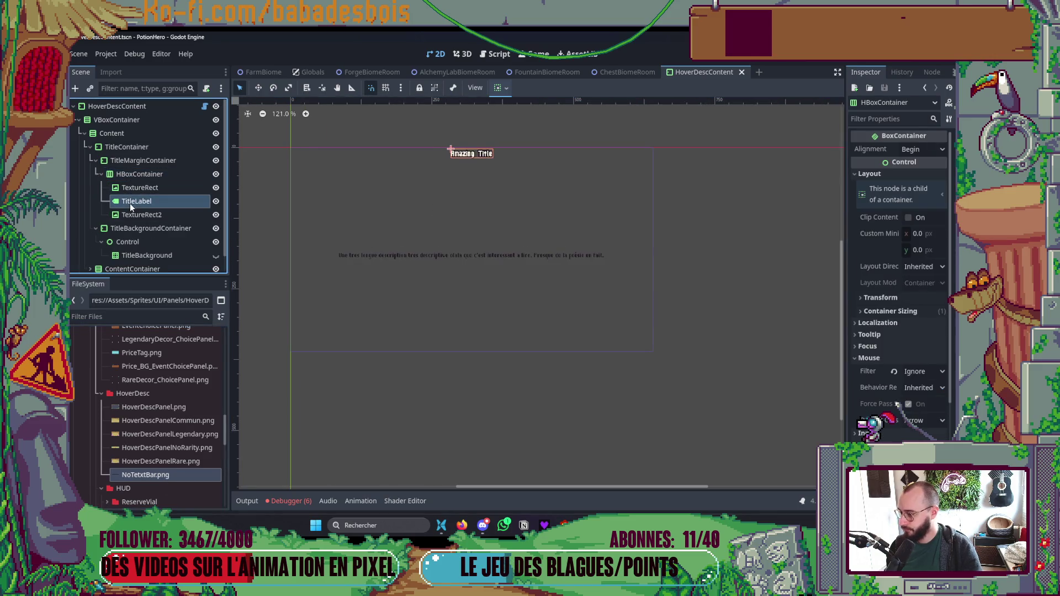
{"action": "scroll", "coordinate": [130, 212], "scroll_direction": "down", "scroll_amount": 1}
Step: Expand ContentContainer, inspect DescLabel and DescContainer, and bring up DescContainer's node options
{"action": "left_click", "coordinate": [90, 251]}
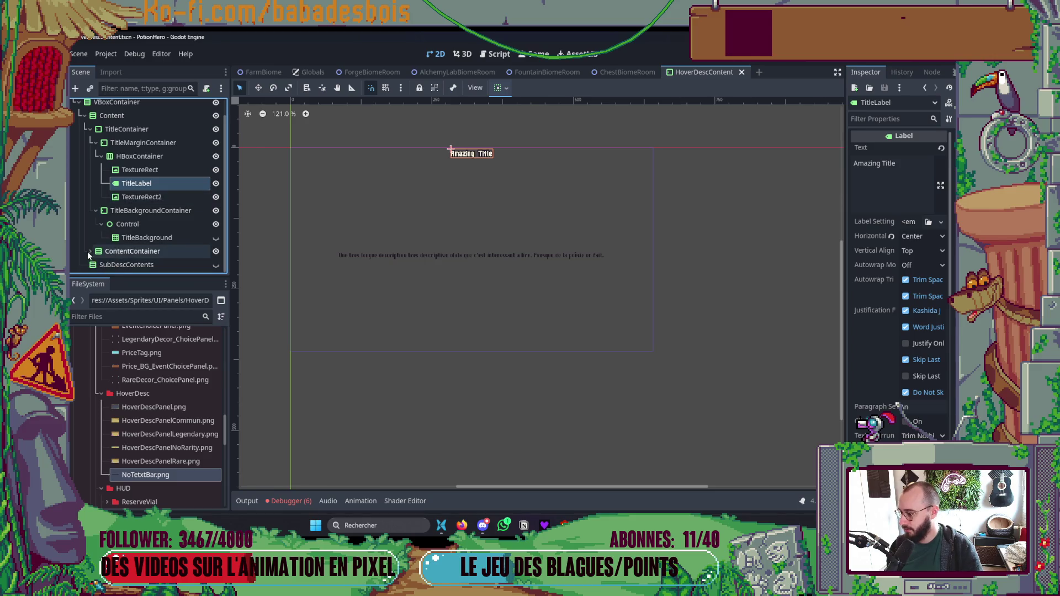
{"action": "scroll", "coordinate": [121, 233], "scroll_direction": "down", "scroll_amount": 3}
{"action": "left_click", "coordinate": [125, 260]}
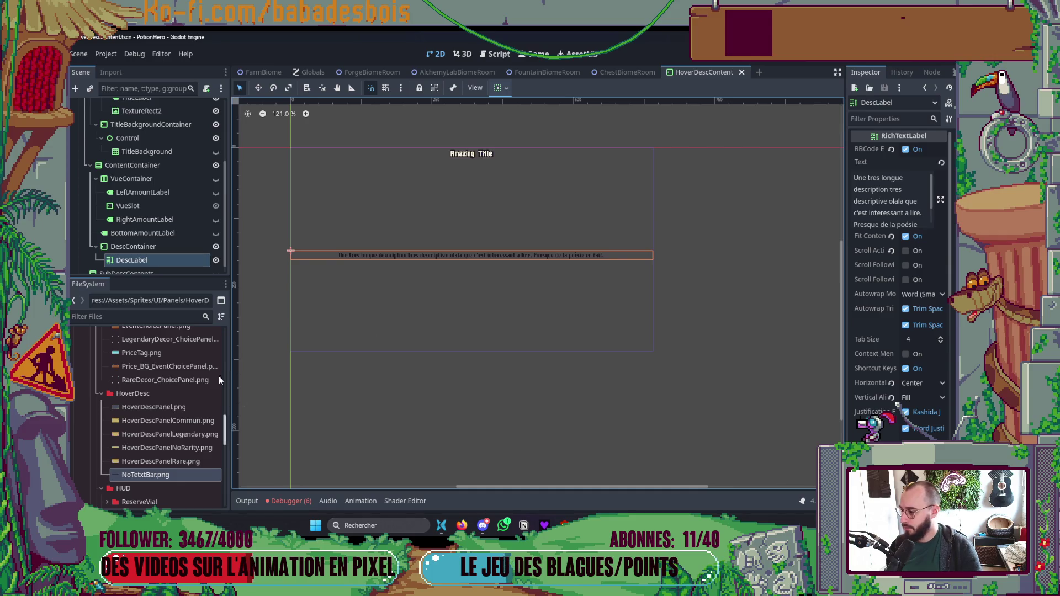
{"action": "left_click", "coordinate": [135, 247]}
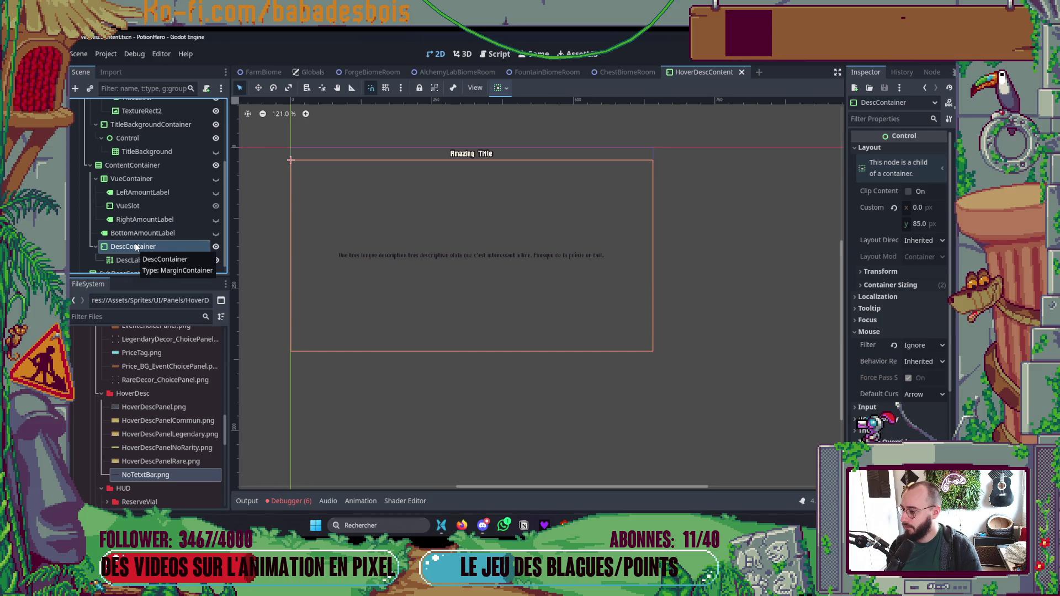
{"action": "mouse_move", "coordinate": [147, 478]}
{"action": "left_mouse_down"}
{"action": "mouse_move", "coordinate": [190, 323]}
{"action": "mouse_move", "coordinate": [173, 250]}
{"action": "left_mouse_up"}
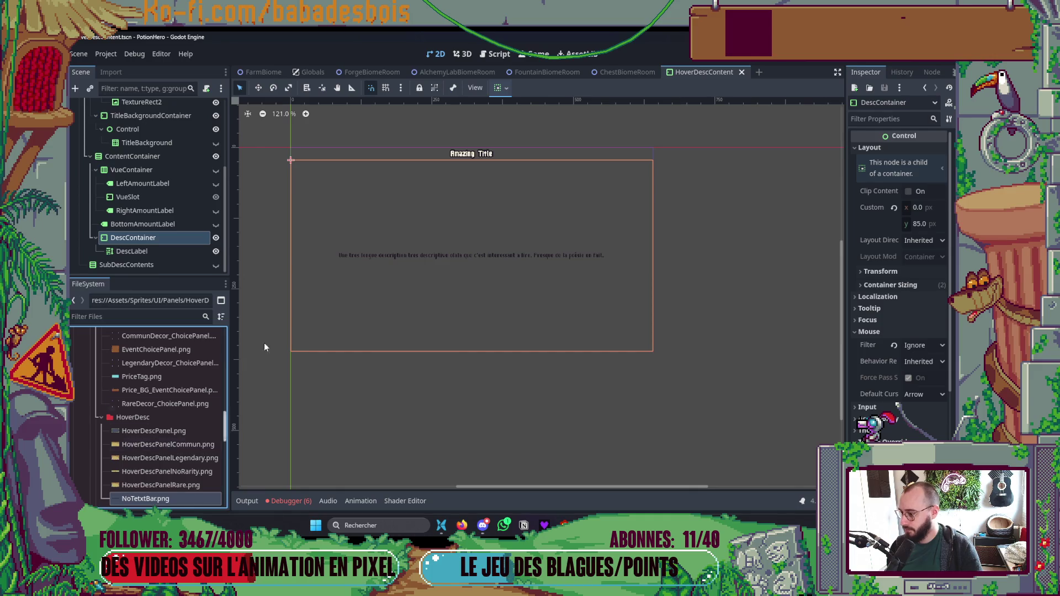
{"action": "right_click", "coordinate": [155, 238]}
Step: Add a TextureRect child under DescContainer using NoTetxtBar.png as its texture
{"action": "left_click", "coordinate": [179, 230]}
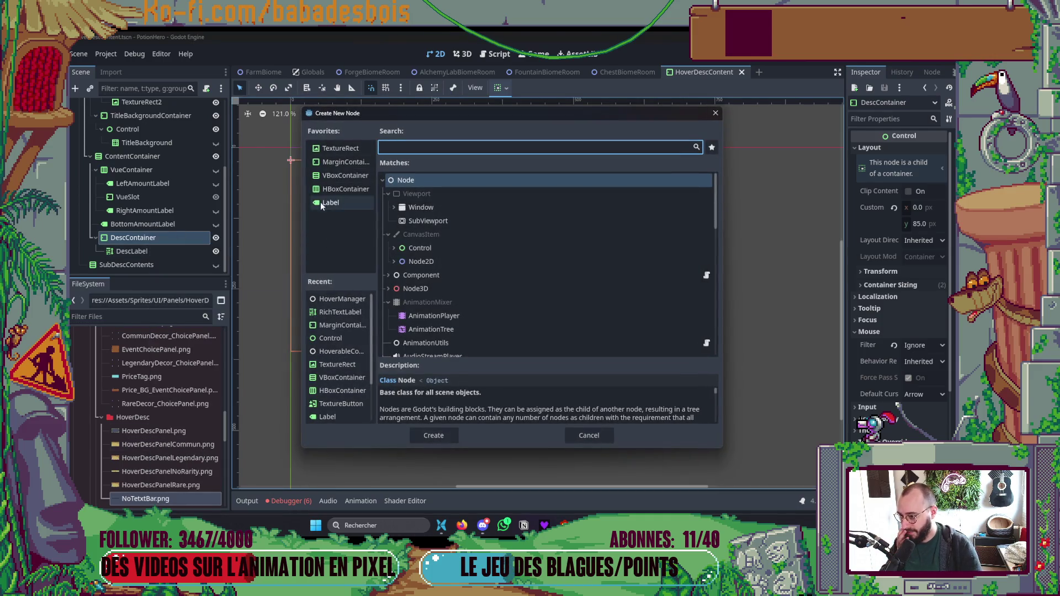
{"action": "double_click", "coordinate": [341, 148]}
{"action": "mouse_move", "coordinate": [155, 494]}
{"action": "left_mouse_down"}
{"action": "mouse_move", "coordinate": [515, 386]}
{"action": "mouse_move", "coordinate": [925, 149]}
{"action": "left_mouse_up"}
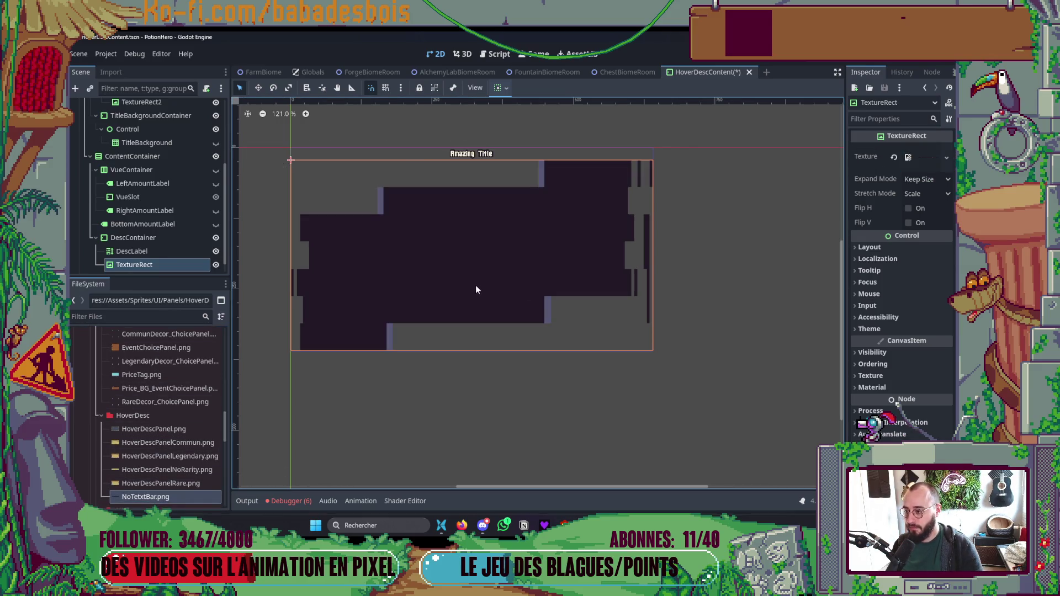
Step: Set the TextureRect's expand mode to Keep Size and stretch mode to Keep
{"action": "left_click", "coordinate": [177, 267]}
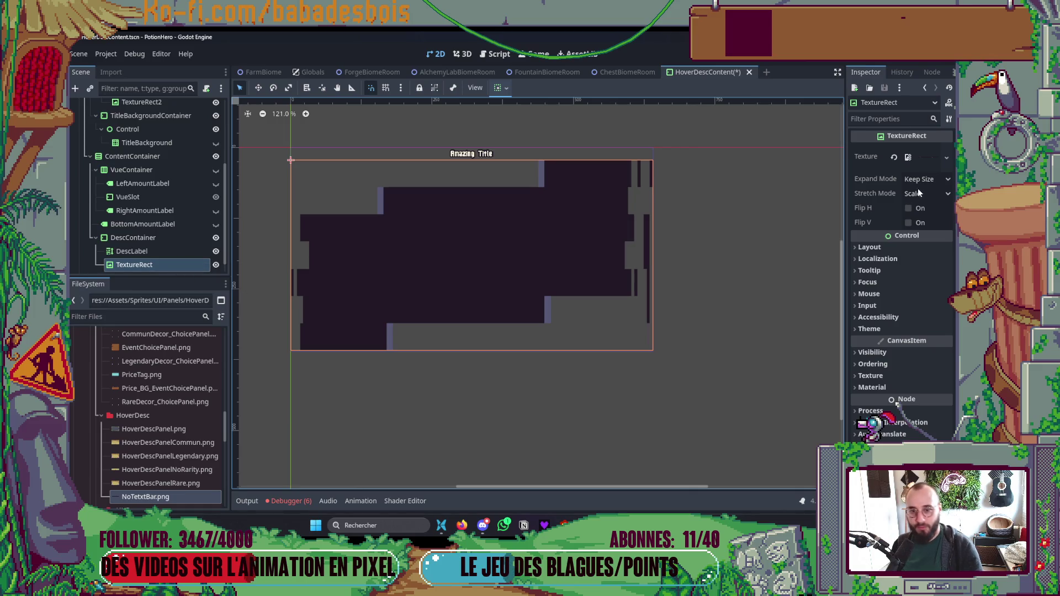
{"action": "left_click", "coordinate": [924, 182]}
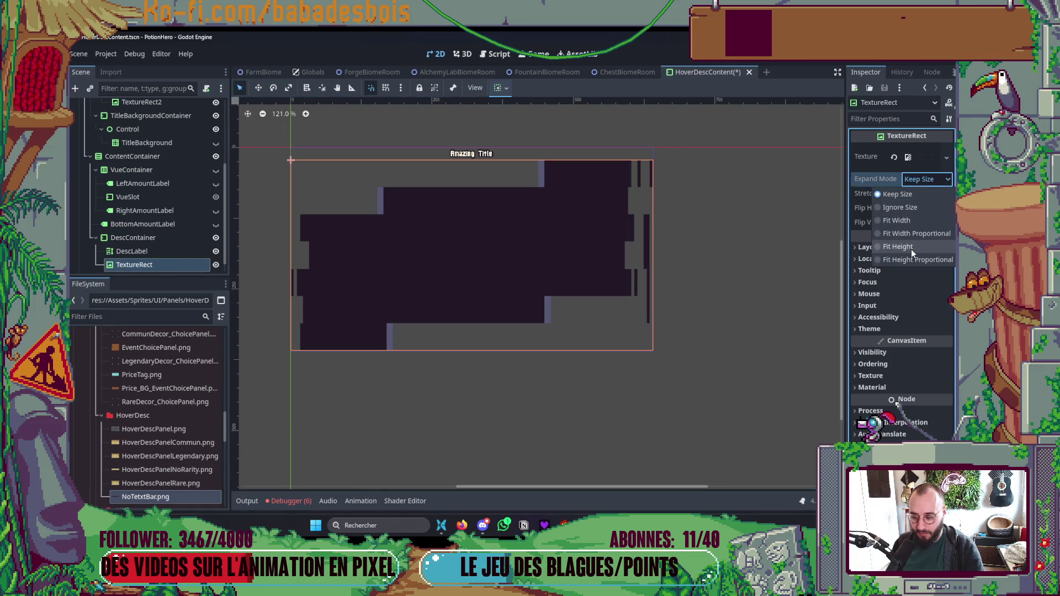
{"action": "left_click", "coordinate": [905, 220]}
{"action": "left_click", "coordinate": [925, 193]}
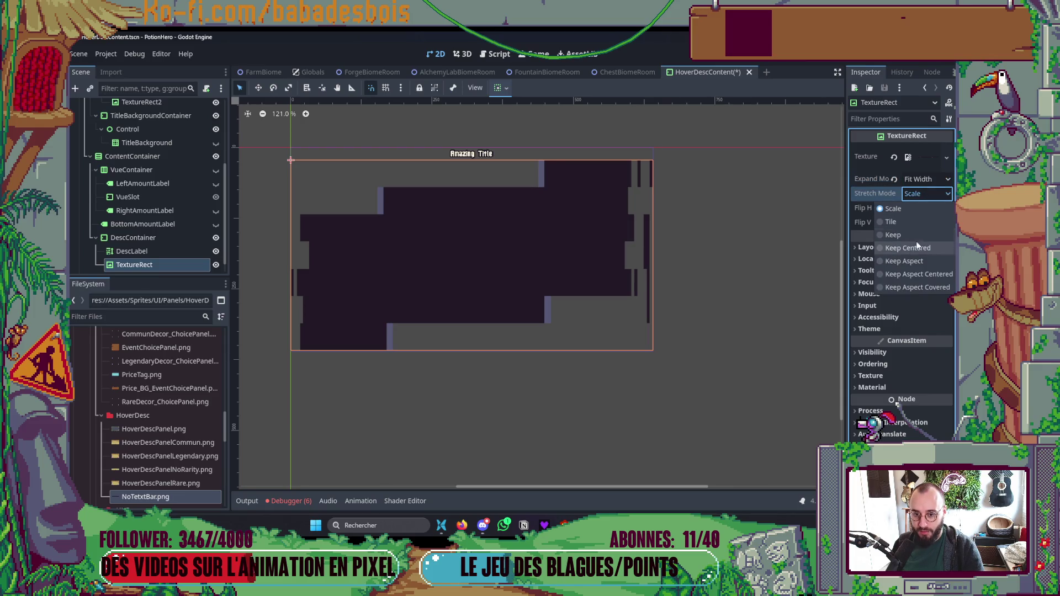
{"action": "left_click", "coordinate": [925, 179]}
{"action": "left_click", "coordinate": [906, 195]}
{"action": "left_click", "coordinate": [931, 194]}
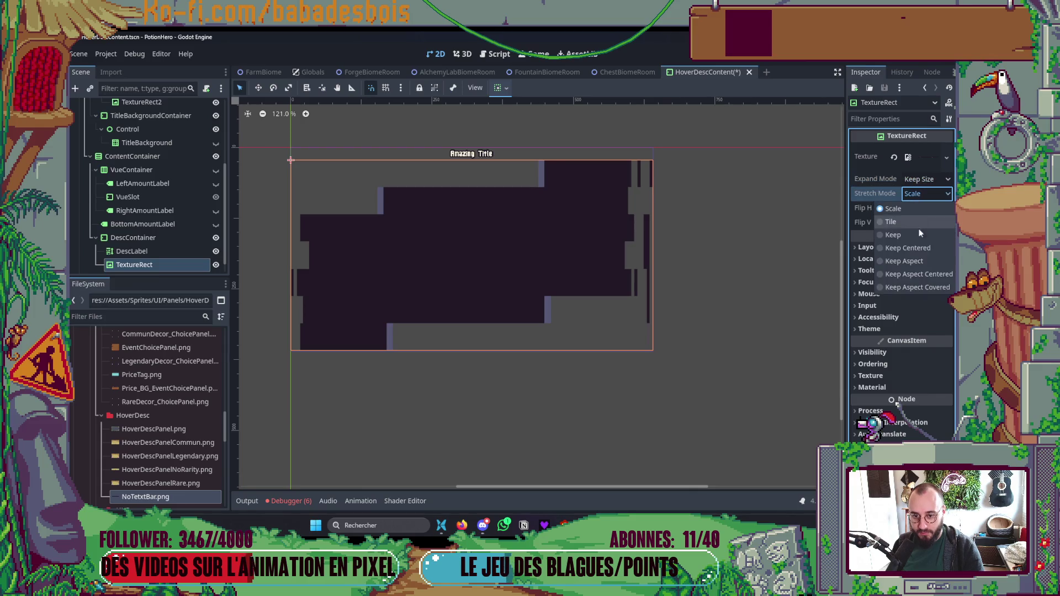
{"action": "left_click", "coordinate": [916, 234]}
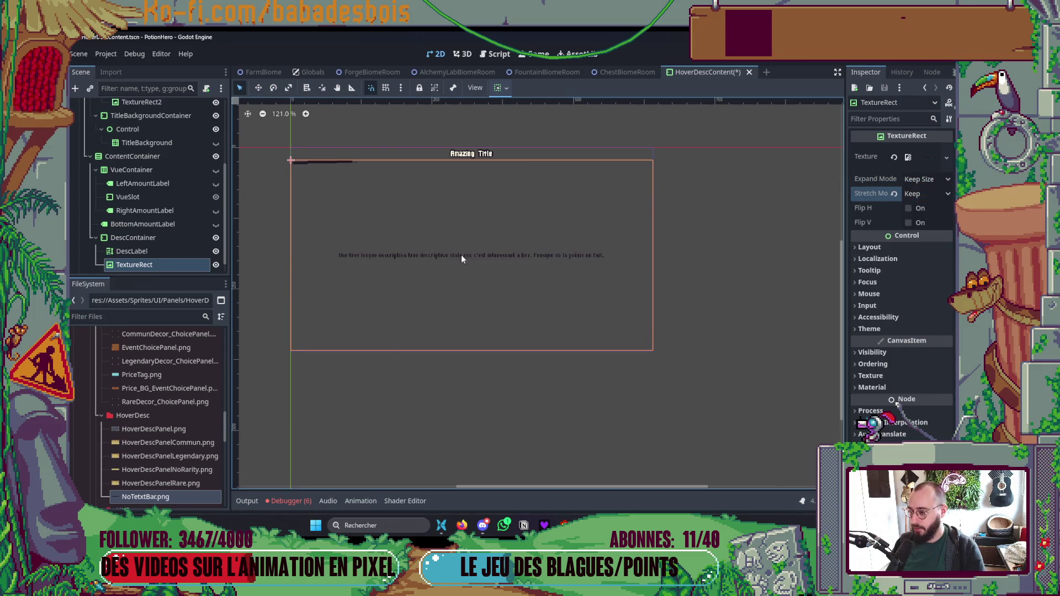
Step: Center the bar with the layout anchor presets and save HoverDescContent
{"action": "left_click", "coordinate": [504, 88]}
{"action": "left_click", "coordinate": [516, 154]}
{"action": "left_click", "coordinate": [522, 178]}
{"action": "left_click", "coordinate": [547, 212]}
{"action": "key", "text": "ctrl+s"}
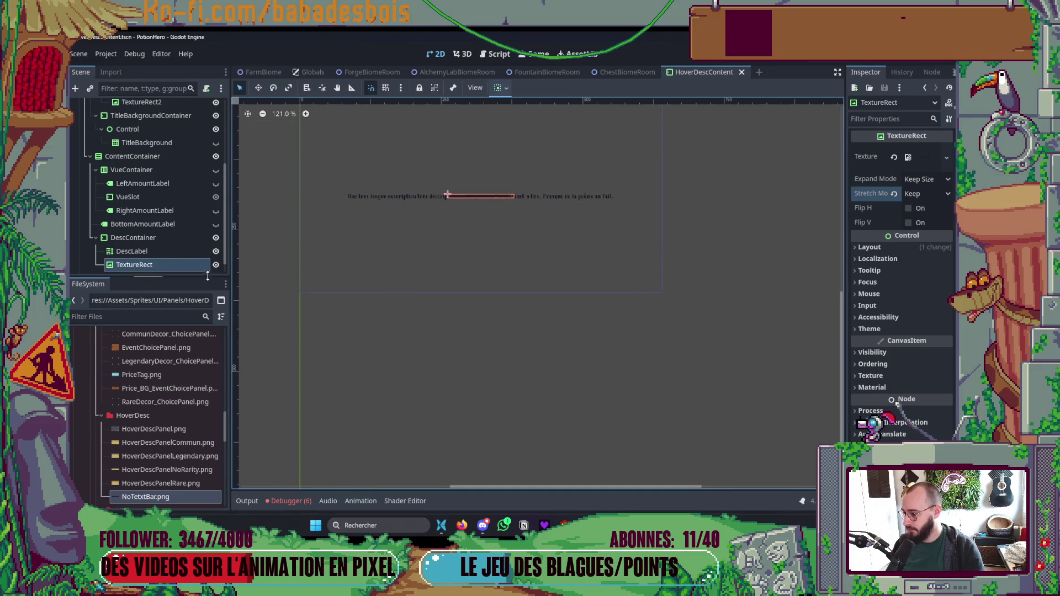
Step: Rename the TextureRect to NoTextBar and select DescContainer
{"action": "key", "text": "F2"}
{"action": "type", "text": "NoTextP"}
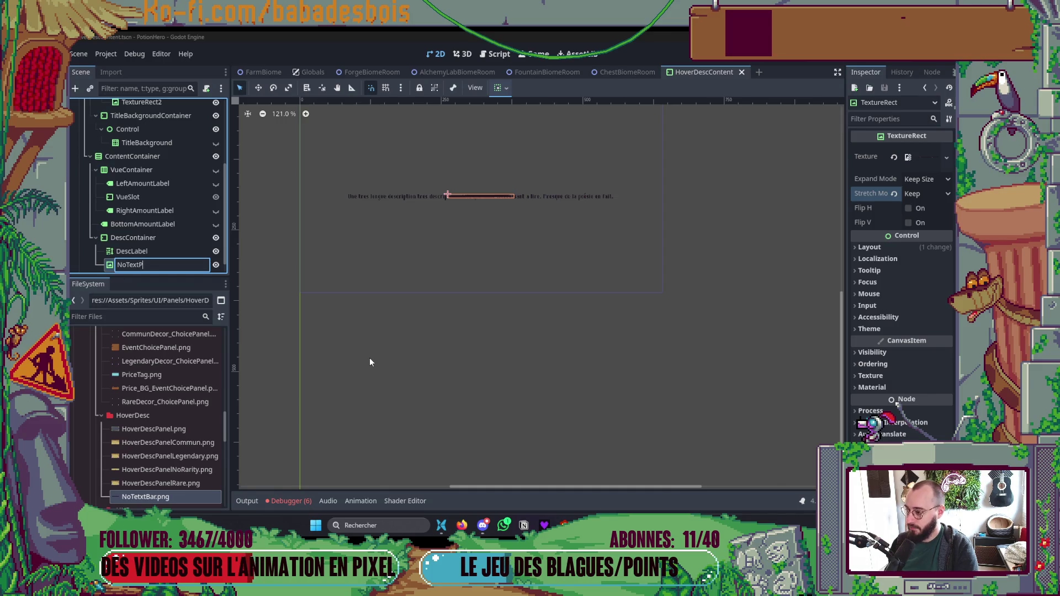
{"action": "key", "text": "BackSpace"}
{"action": "type", "text": "VB"}
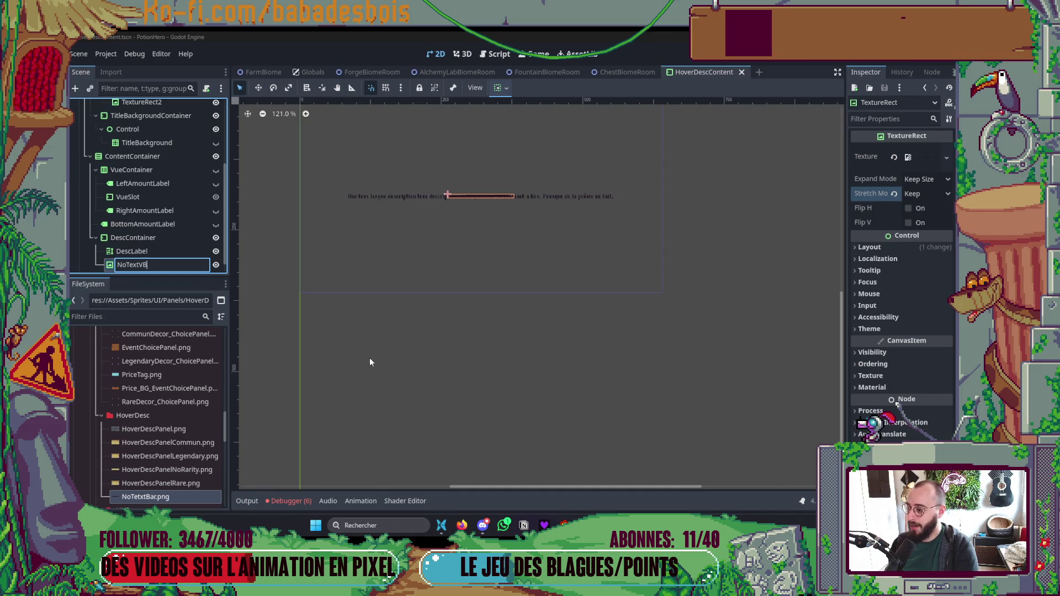
{"action": "type", "text": "ar"}
{"action": "key", "text": "Return"}
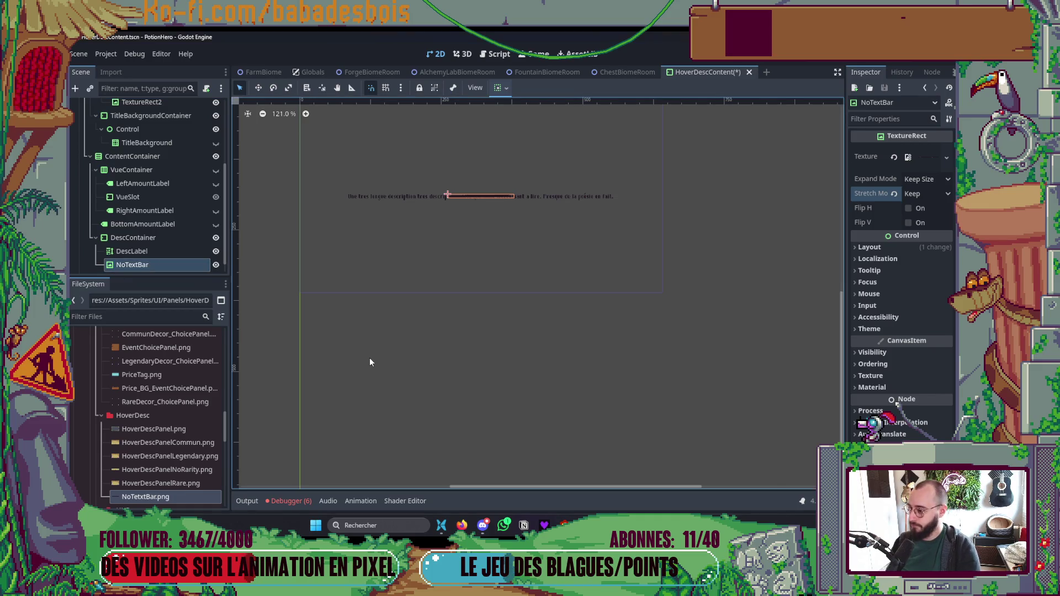
{"action": "left_click", "coordinate": [452, 290]}
Step: Save the scene, switch to Neovim and open DescContent.gd with Find Files
{"action": "key", "text": "ctrl+s"}
{"action": "key", "text": "alt+Tab"}
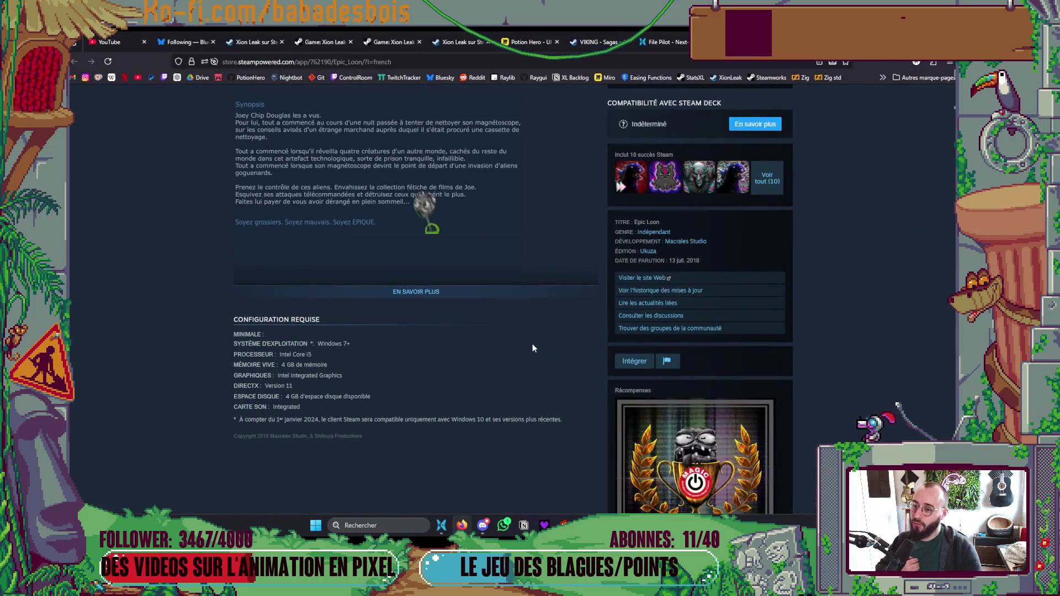
{"action": "key", "text": "alt+Tab"}
{"action": "key", "text": "Tab"}
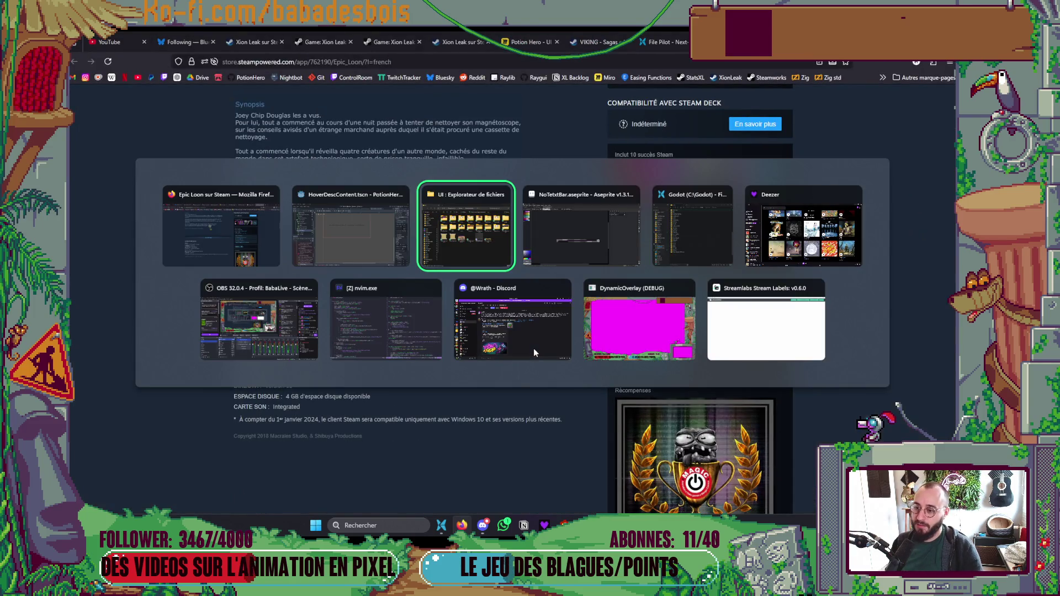
{"action": "left_click", "coordinate": [415, 343]}
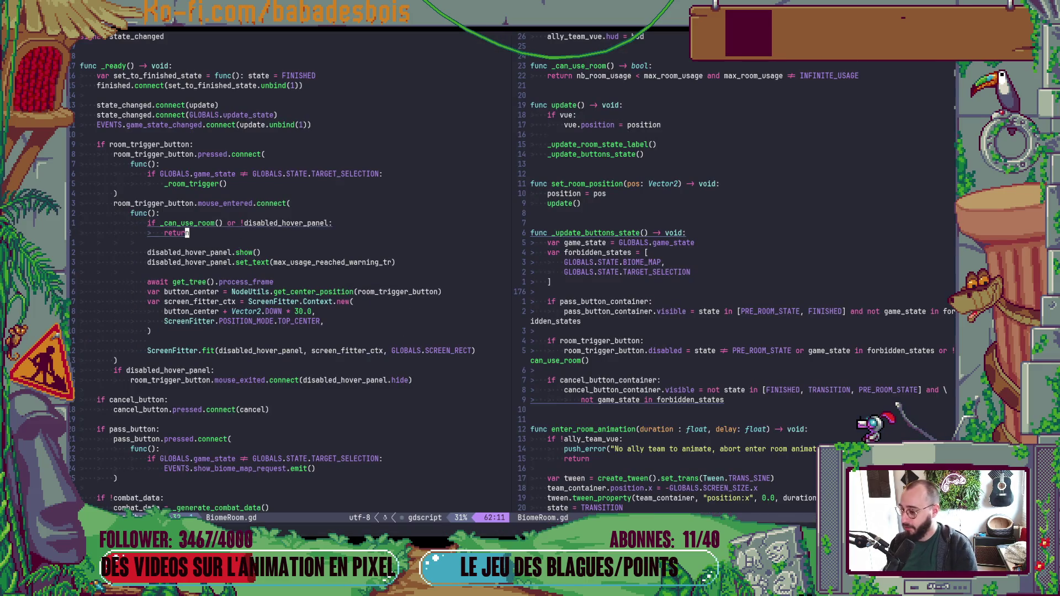
{"action": "key", "text": "space"}
{"action": "key", "text": "f"}
{"action": "key", "text": "f"}
{"action": "type", "text": "Des"}
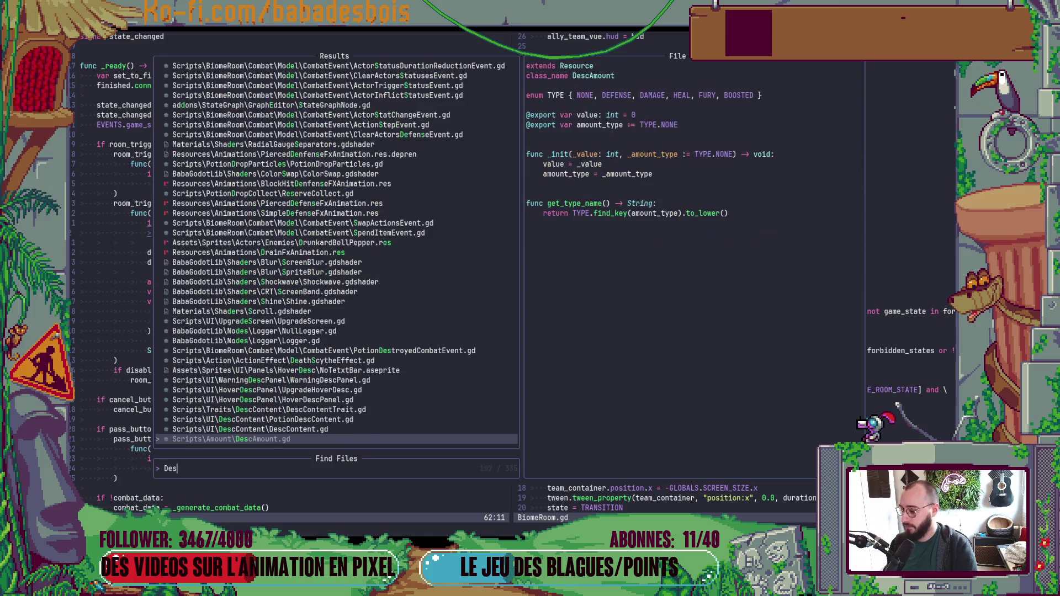
{"action": "type", "text": "c"}
{"action": "key", "text": "Up"}
{"action": "key", "text": "Return"}
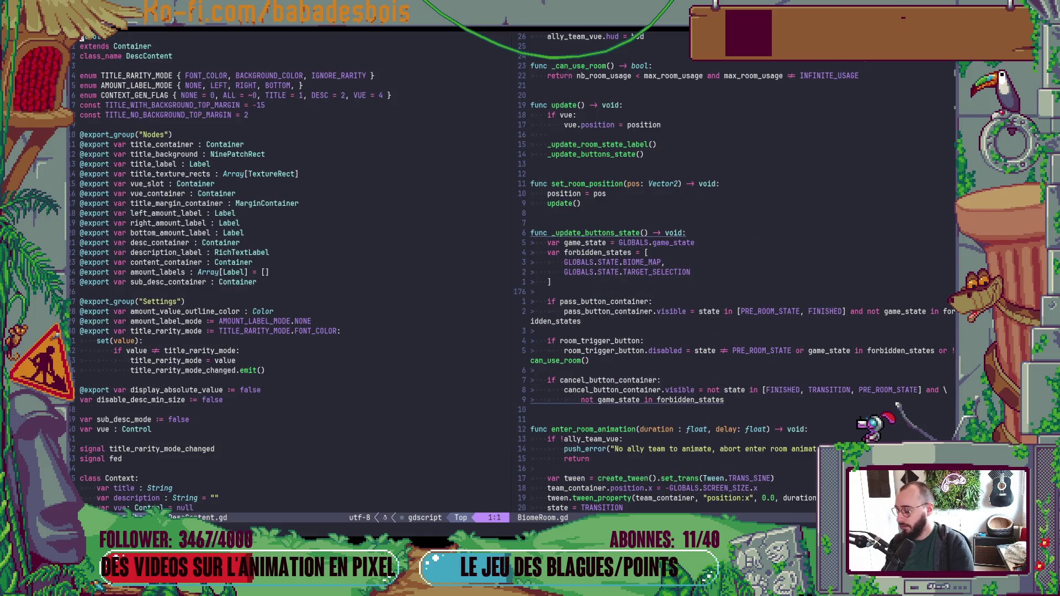
Step: Review the Context class definitions in DescContent.gd, then return to BiomeRoom.gd's code
{"action": "key", "text": "ctrl+d"}
{"action": "key", "text": "ctrl+d"}
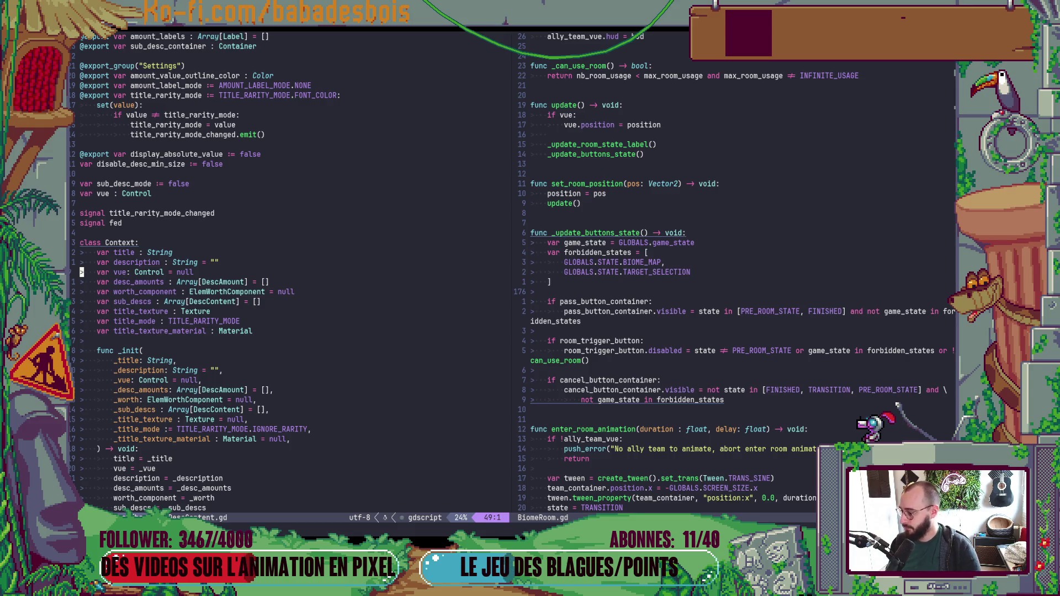
{"action": "scroll", "coordinate": [344, 392], "scroll_direction": "down", "scroll_amount": 11}
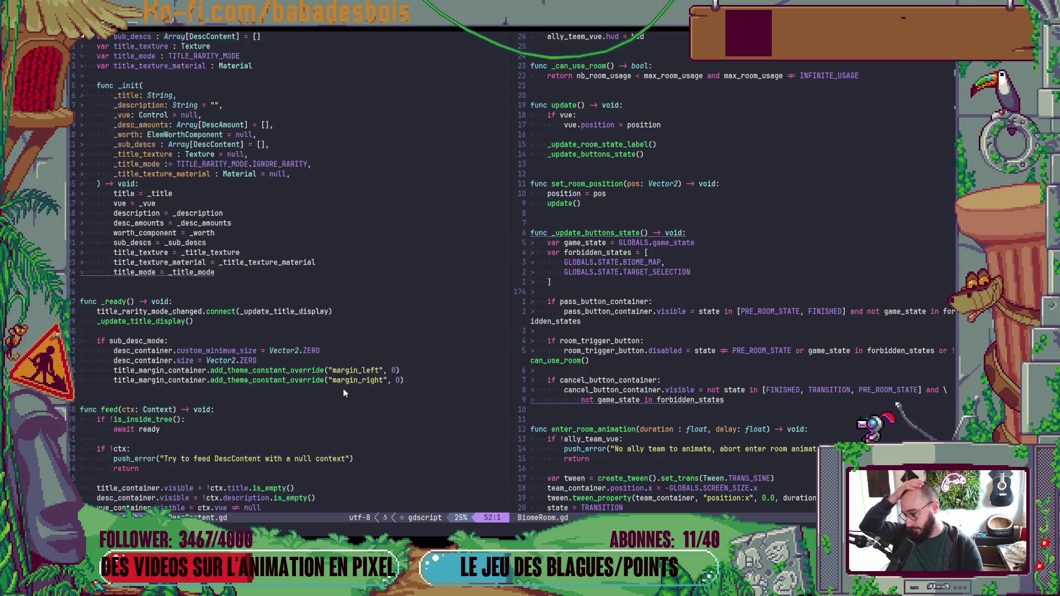
{"action": "scroll", "coordinate": [340, 393], "scroll_direction": "up", "scroll_amount": 3}
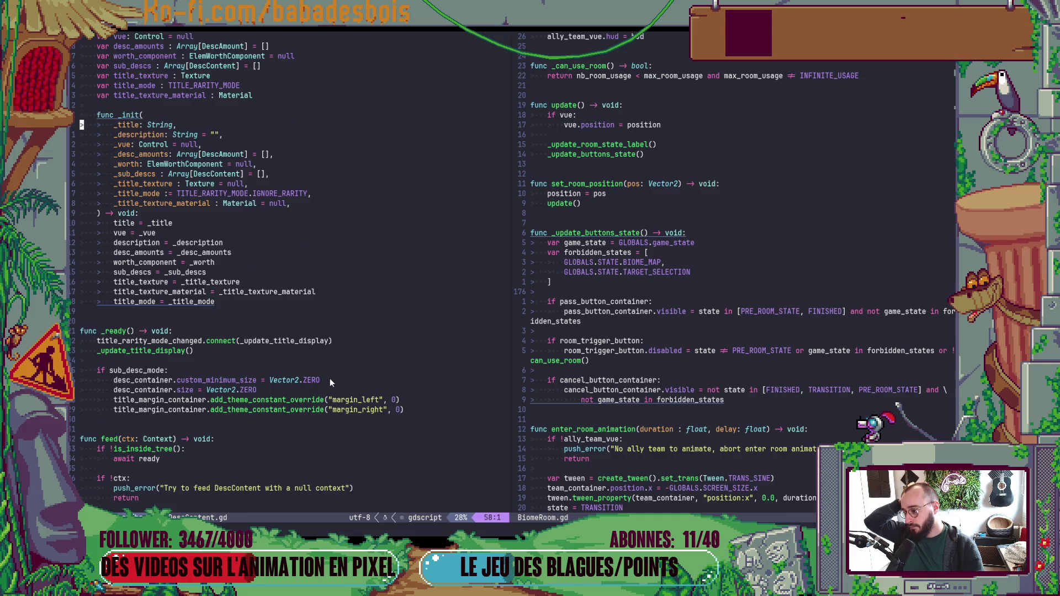
{"action": "scroll", "coordinate": [329, 380], "scroll_direction": "up", "scroll_amount": 9}
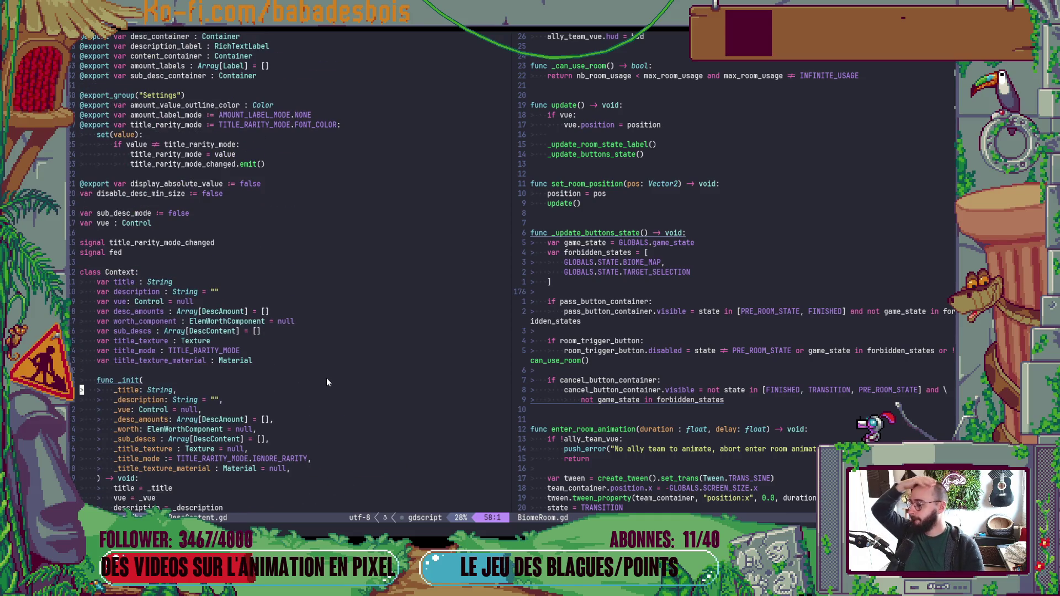
{"action": "scroll", "coordinate": [311, 342], "scroll_direction": "down", "scroll_amount": 2}
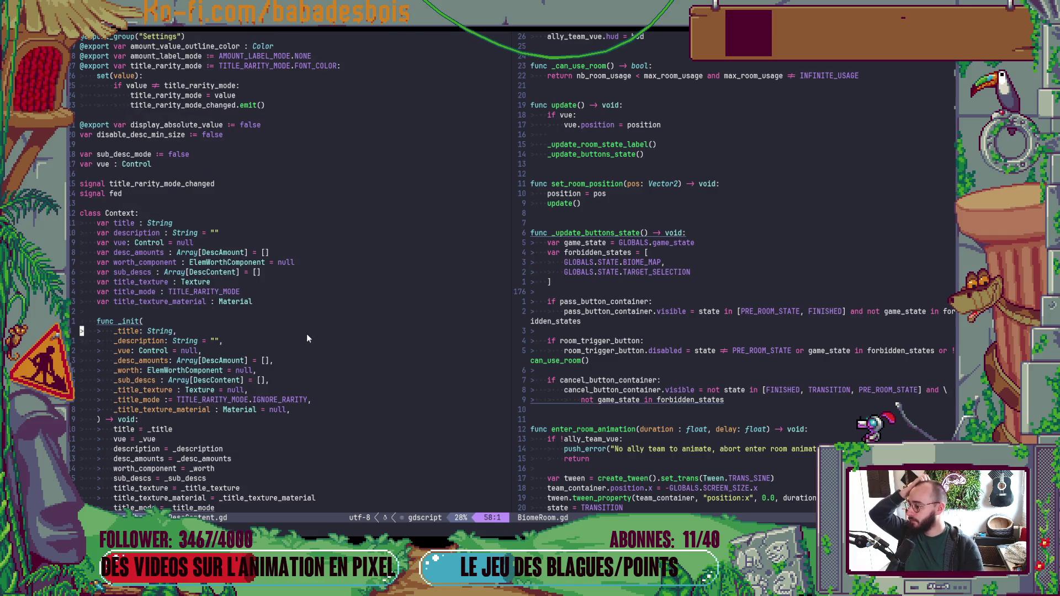
{"action": "scroll", "coordinate": [304, 334], "scroll_direction": "down", "scroll_amount": 1}
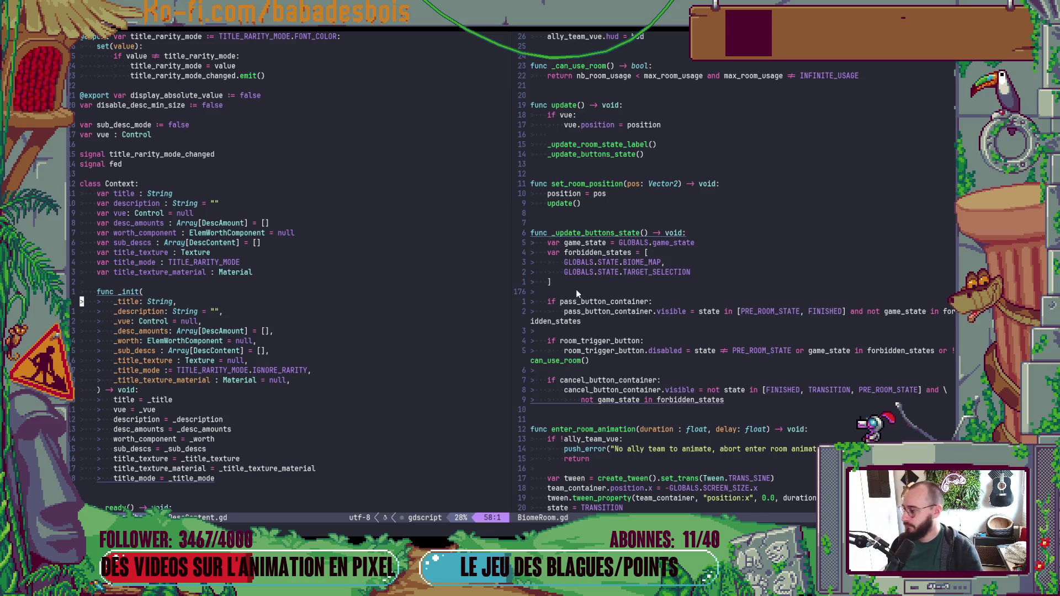
{"action": "left_click", "coordinate": [680, 272]}
{"action": "key", "text": "ctrl+p"}
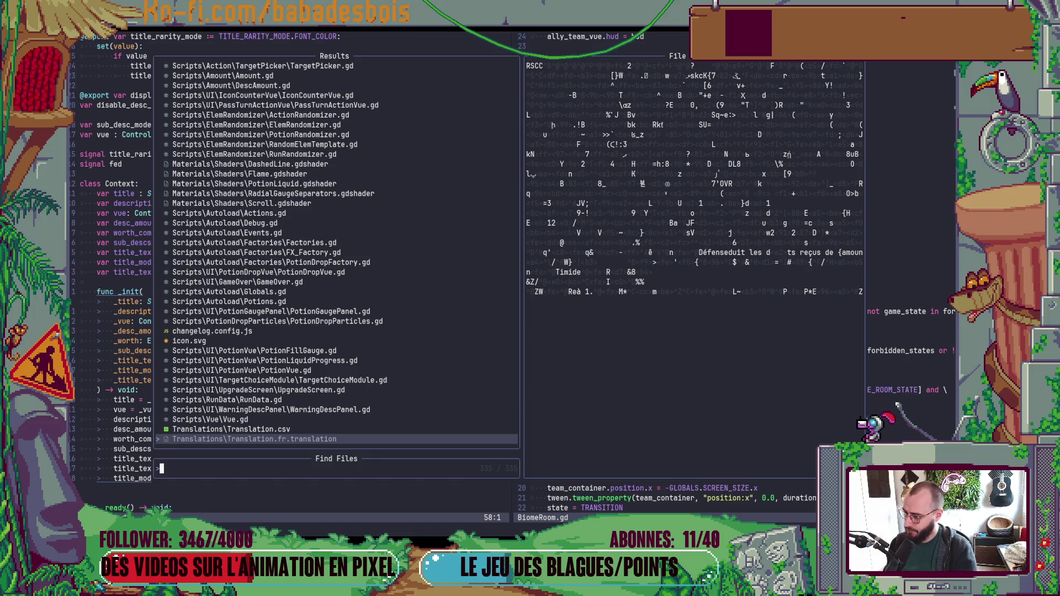
{"action": "key", "text": "Escape"}
{"action": "key", "text": "ctrl+w"}
{"action": "key", "text": "h"}
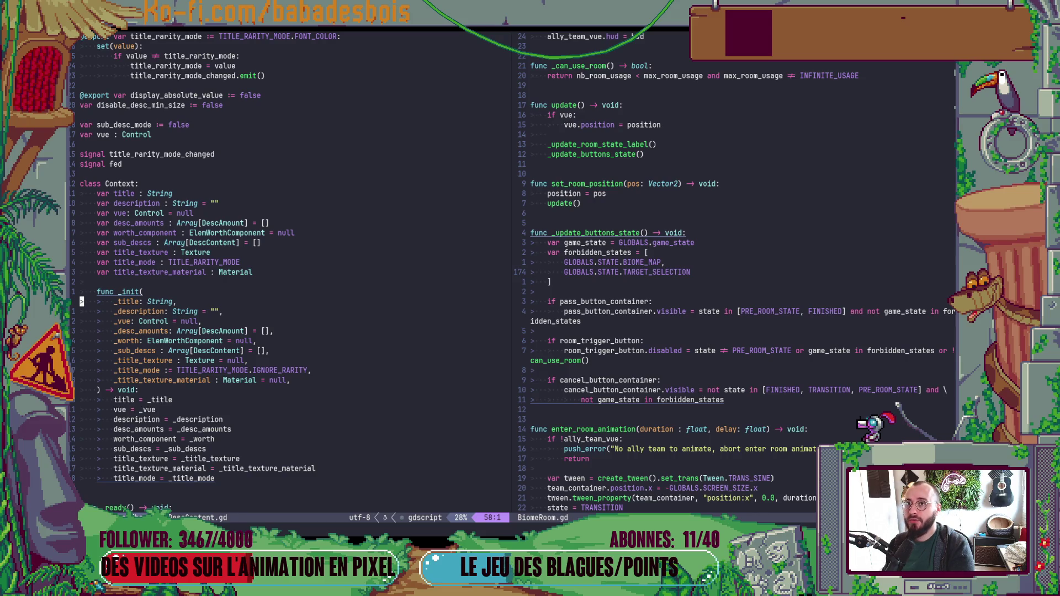
{"action": "key", "text": "ctrl+w"}
{"action": "key", "text": "l"}
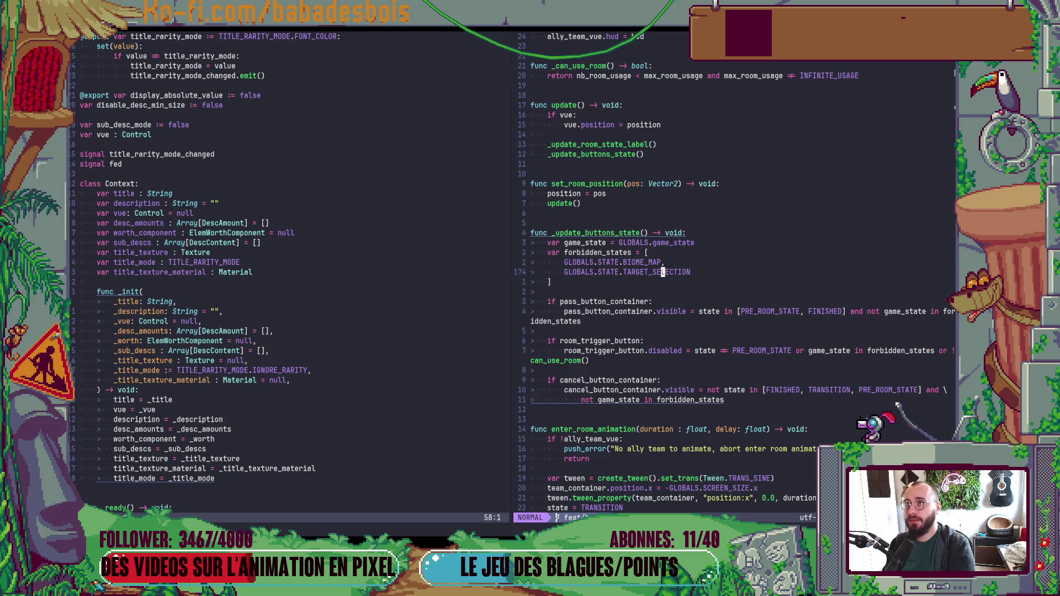
{"action": "key", "text": "alt+Tab"}
{"action": "key", "text": "alt+Tab"}
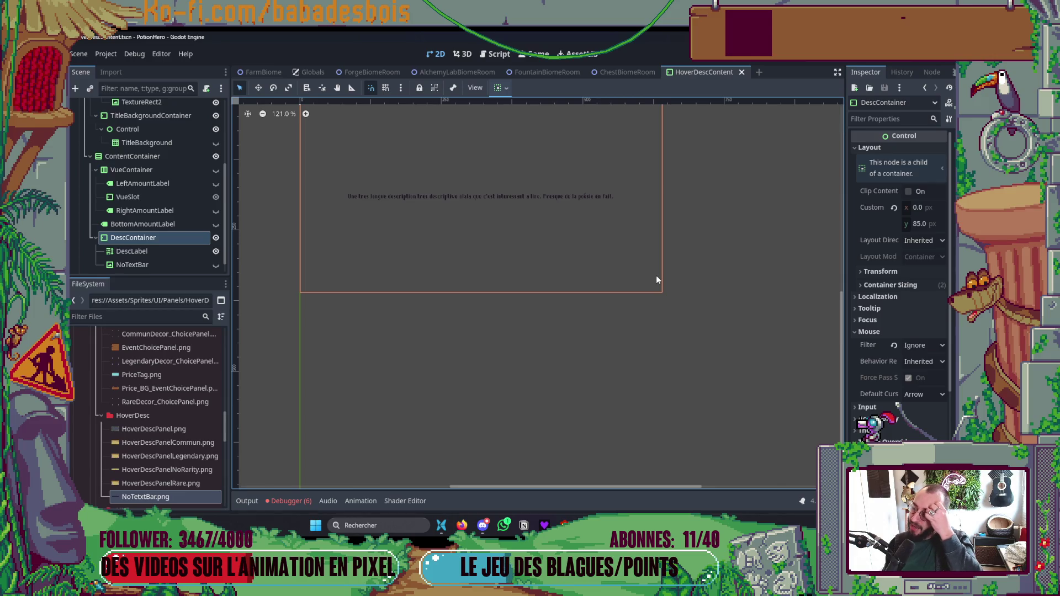
{"action": "key", "text": "alt+Tab"}
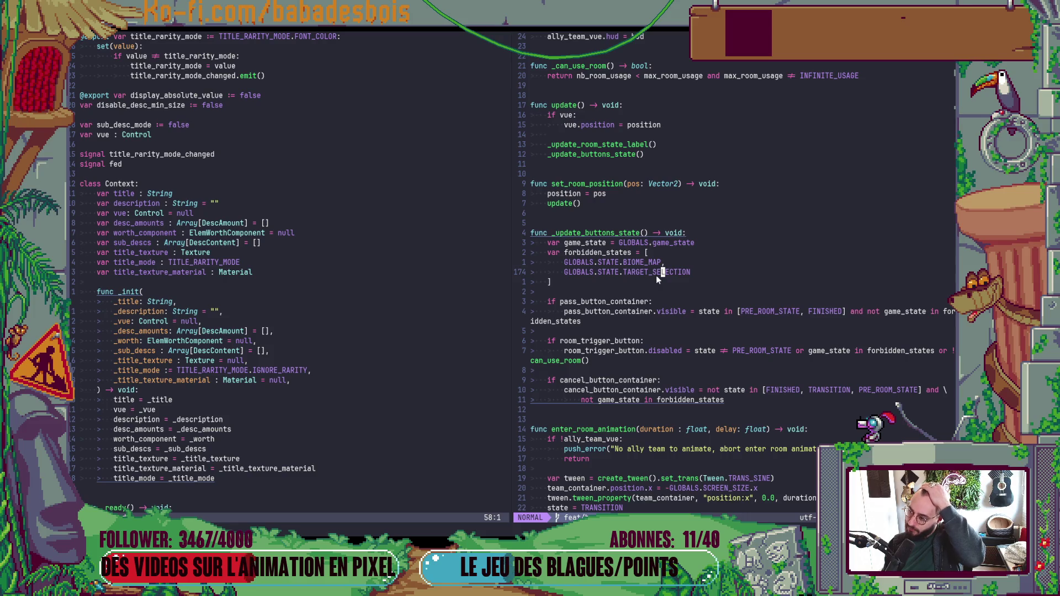
{"action": "key", "text": "space"}
{"action": "key", "text": "f"}
{"action": "key", "text": "f"}
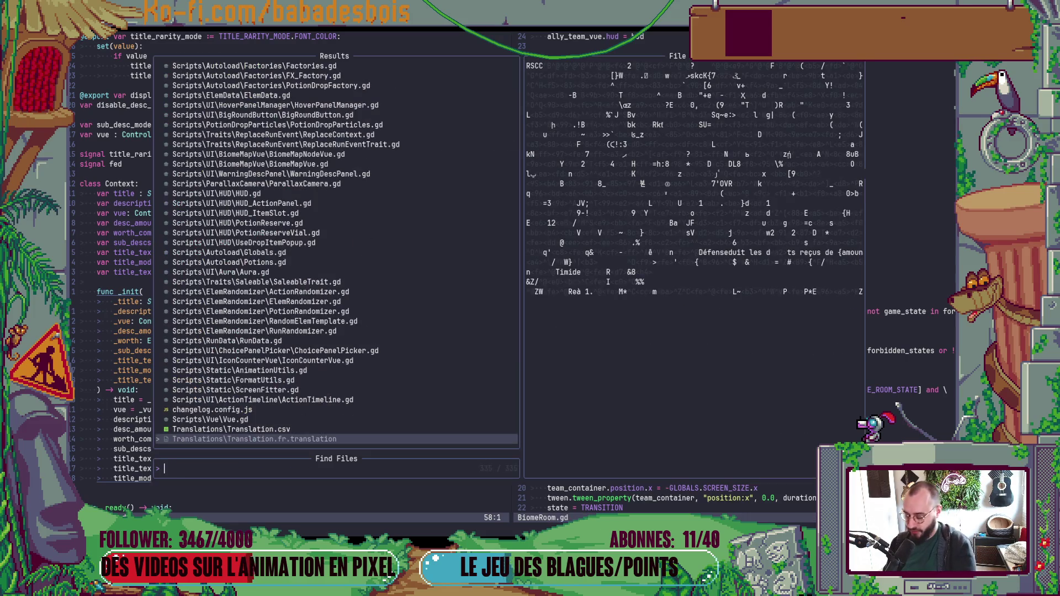
Step: Open ActorData.gd and jump to the get_drop function
{"action": "type", "text": "actordata"}
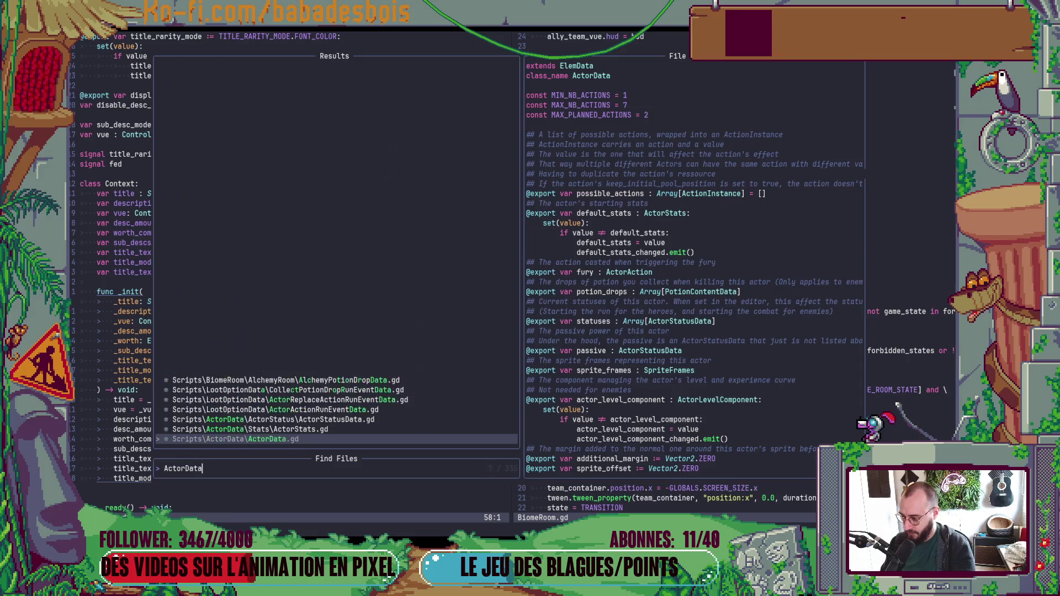
{"action": "key", "text": "Return"}
{"action": "type", "text": "/get_drop"}
{"action": "key", "text": "Return"}
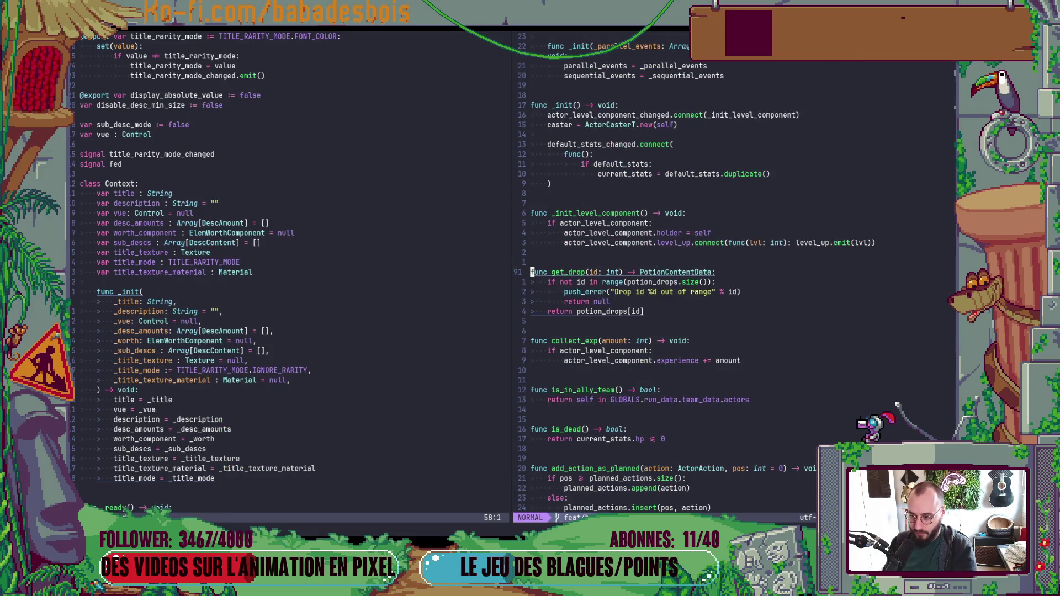
Step: Jump to the _generate_sub_descs definition through the LSP document symbol list
{"action": "key", "text": "space"}
{"action": "key", "text": "s"}
{"action": "key", "text": "s"}
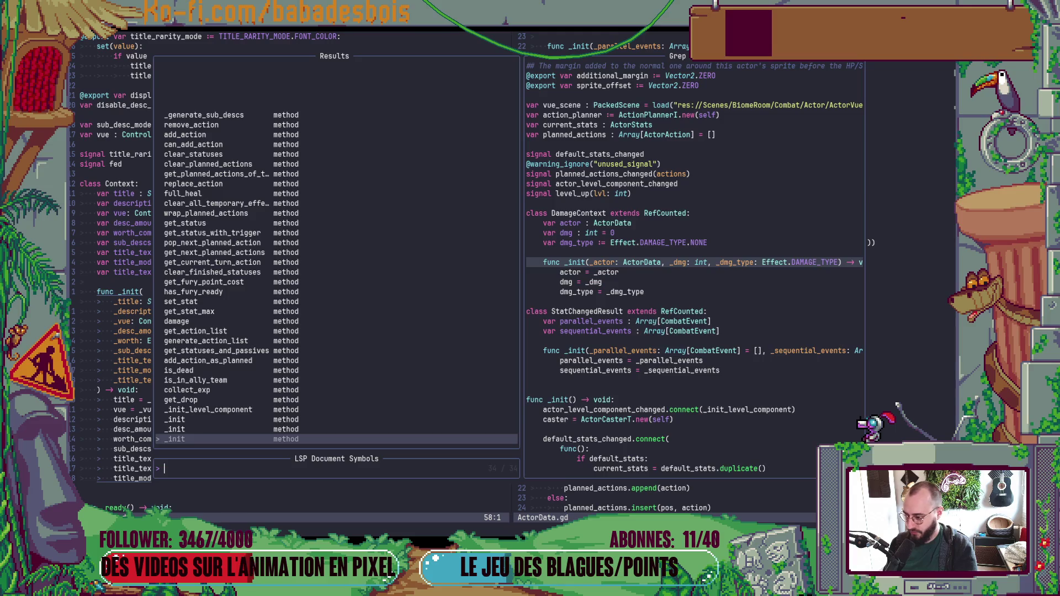
{"action": "type", "text": "generta"}
{"action": "key", "text": "BackSpace"}
{"action": "key", "text": "BackSpace"}
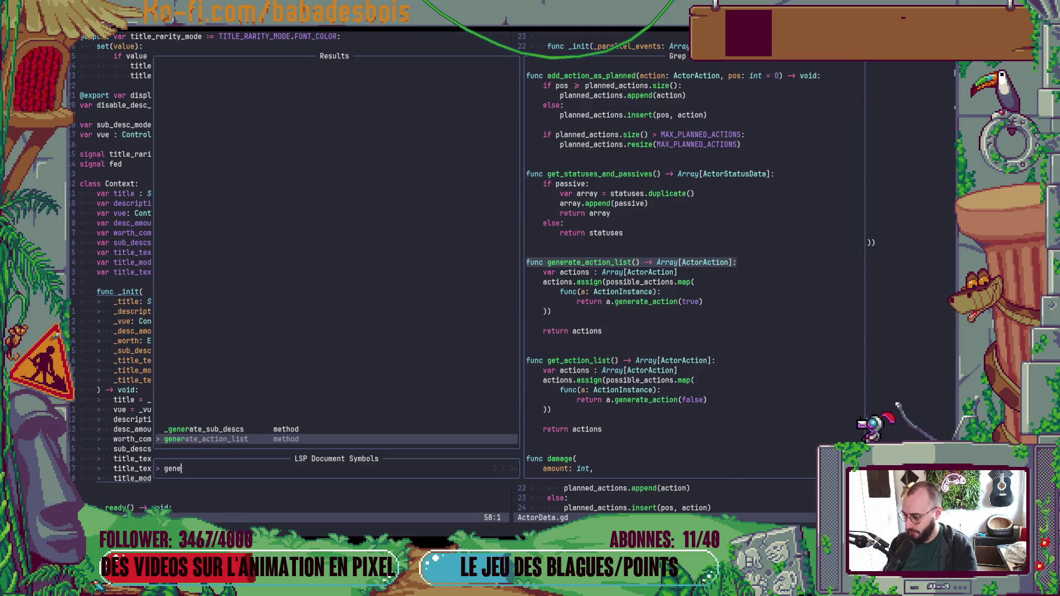
{"action": "type", "text": "a"}
{"action": "key", "text": "Up"}
{"action": "key", "text": "Down"}
{"action": "key", "text": "Up"}
{"action": "key", "text": "Return"}
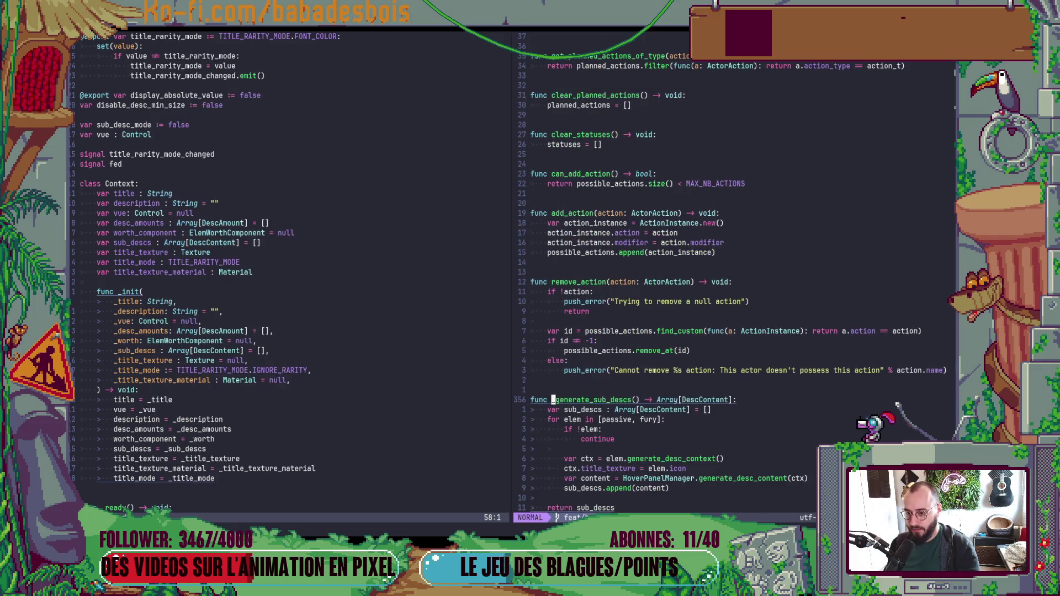
{"action": "scroll", "coordinate": [639, 278], "scroll_direction": "down", "scroll_amount": 7}
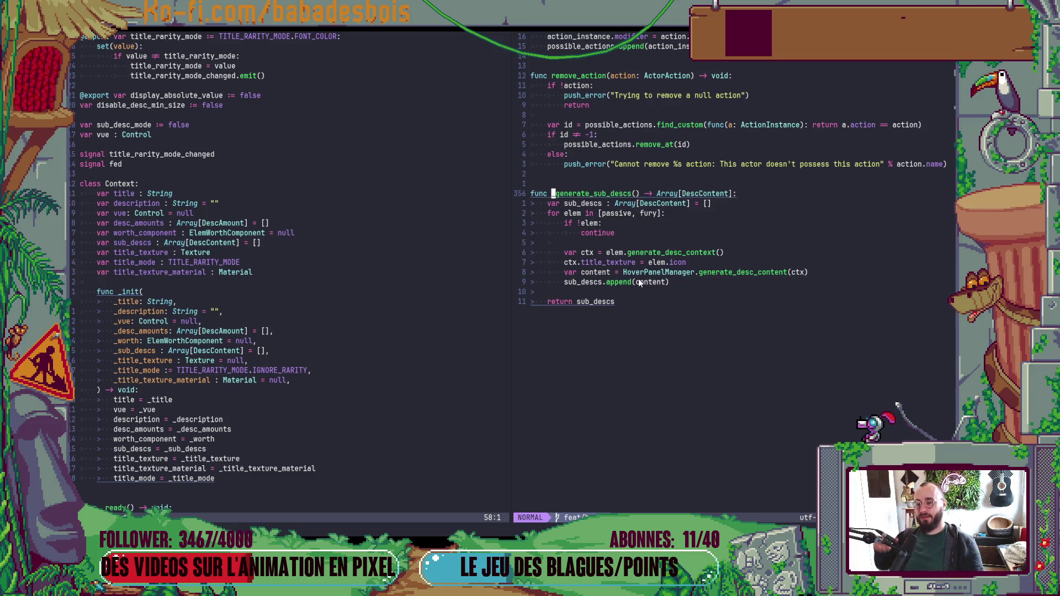
{"action": "scroll", "coordinate": [625, 257], "scroll_direction": "up", "scroll_amount": 2}
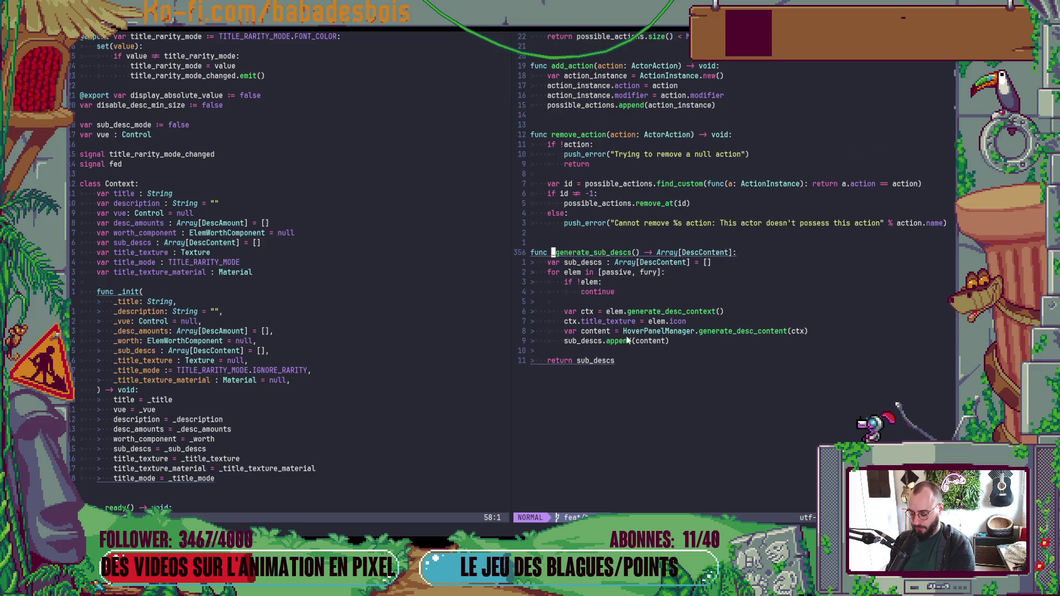
Step: Search the project for _generate_sub_descs and open the ElemData.gd line 95 result
{"action": "key", "text": "space"}
{"action": "key", "text": "f"}
{"action": "key", "text": "w"}
{"action": "key", "text": "Up"}
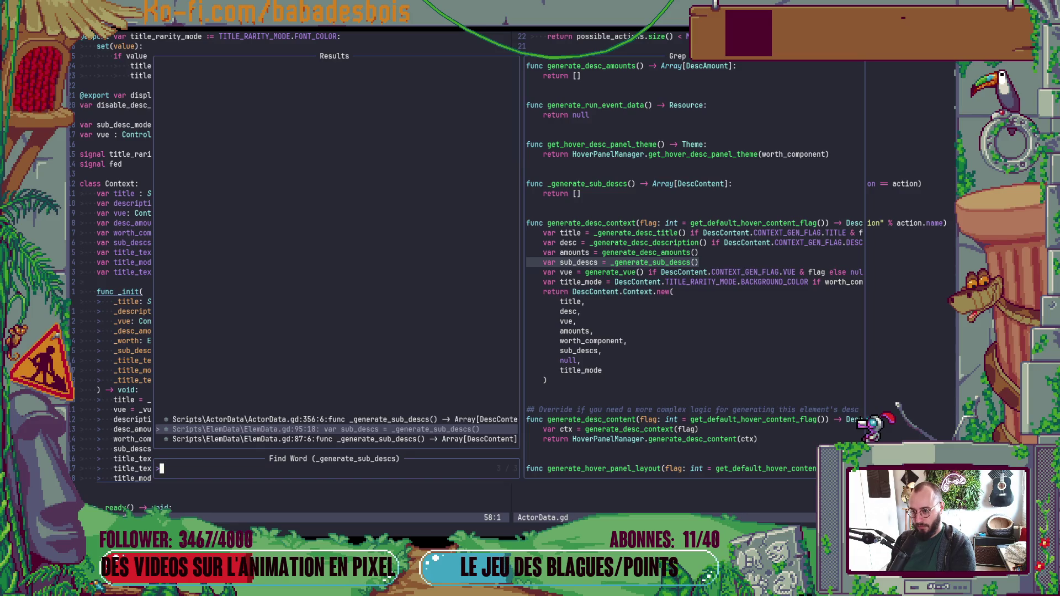
{"action": "key", "text": "Return"}
{"action": "key", "text": "j"}
{"action": "key", "text": "j"}
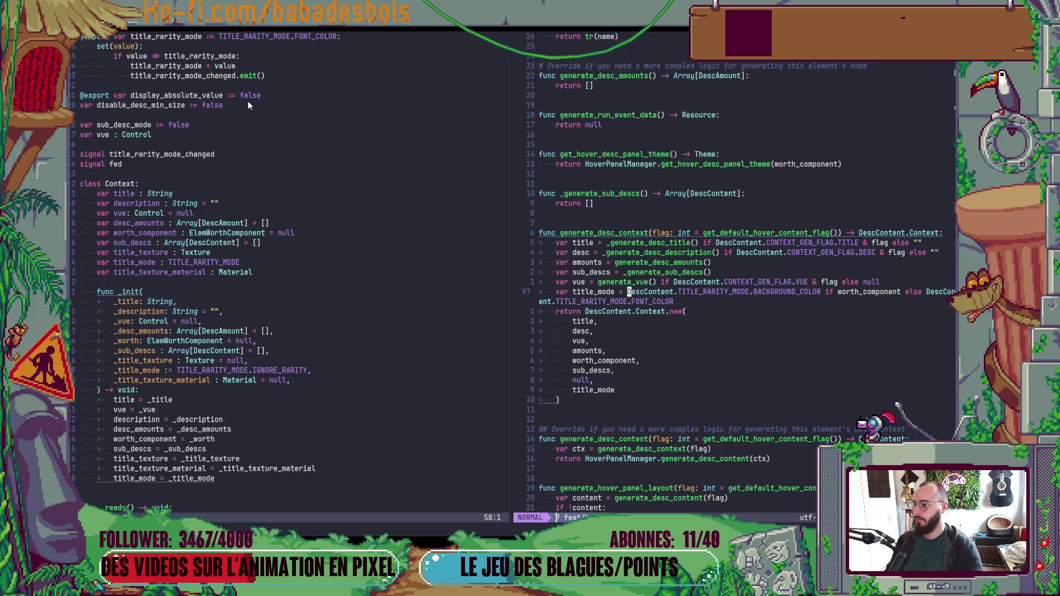
Step: Below CONTEXT_GEN_FLAG, write enum NO_DESC_MODE { HIDDEN, PLACEHOLDER, }
{"action": "scroll", "coordinate": [248, 102], "scroll_direction": "up", "scroll_amount": 4}
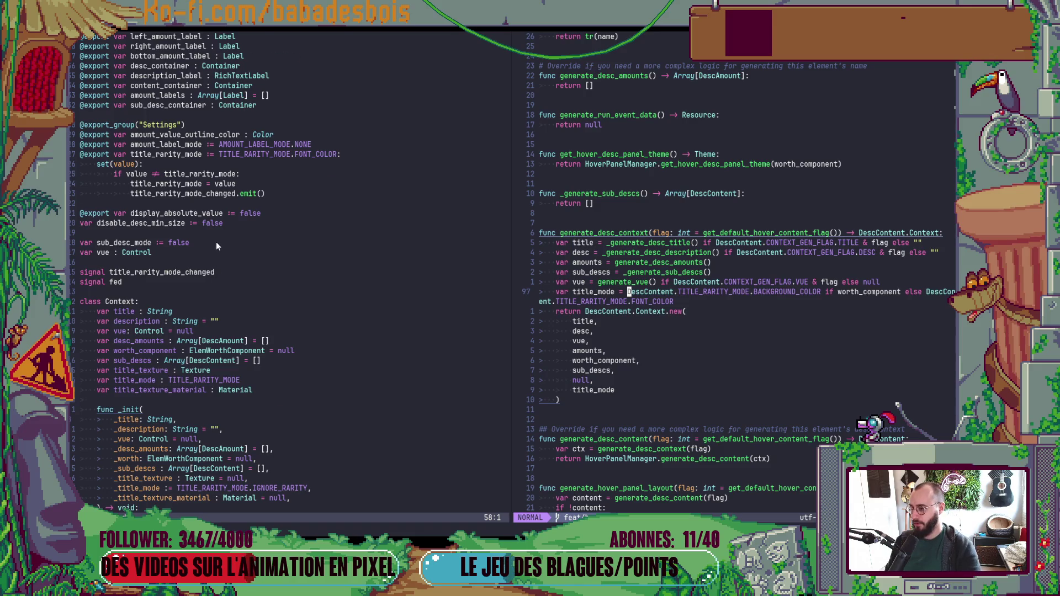
{"action": "scroll", "coordinate": [216, 243], "scroll_direction": "up", "scroll_amount": 6}
{"action": "left_click", "coordinate": [177, 95]}
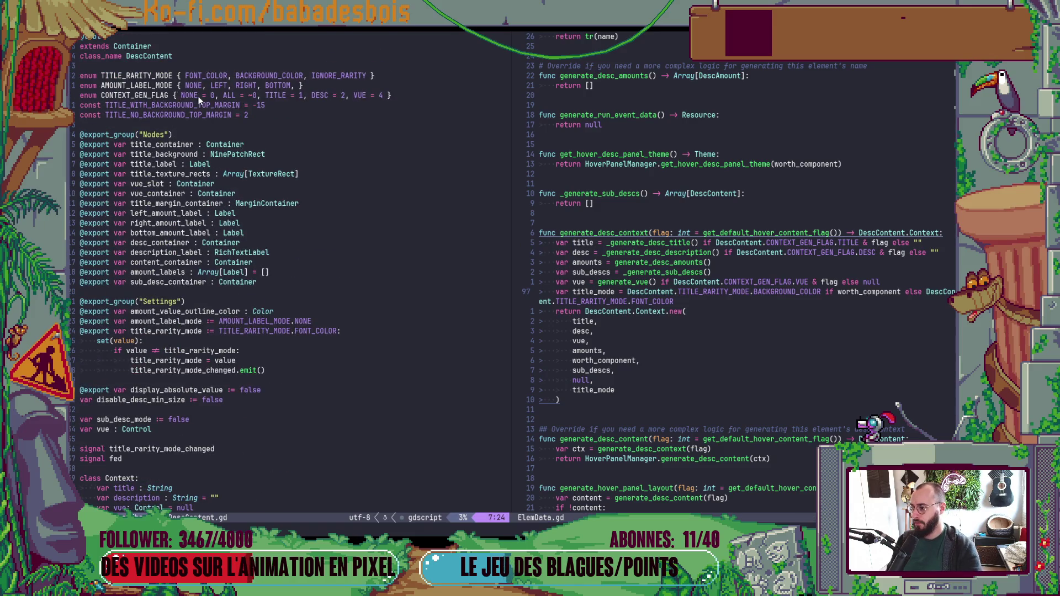
{"action": "type", "text": "o"}
{"action": "type", "text": "enum n"}
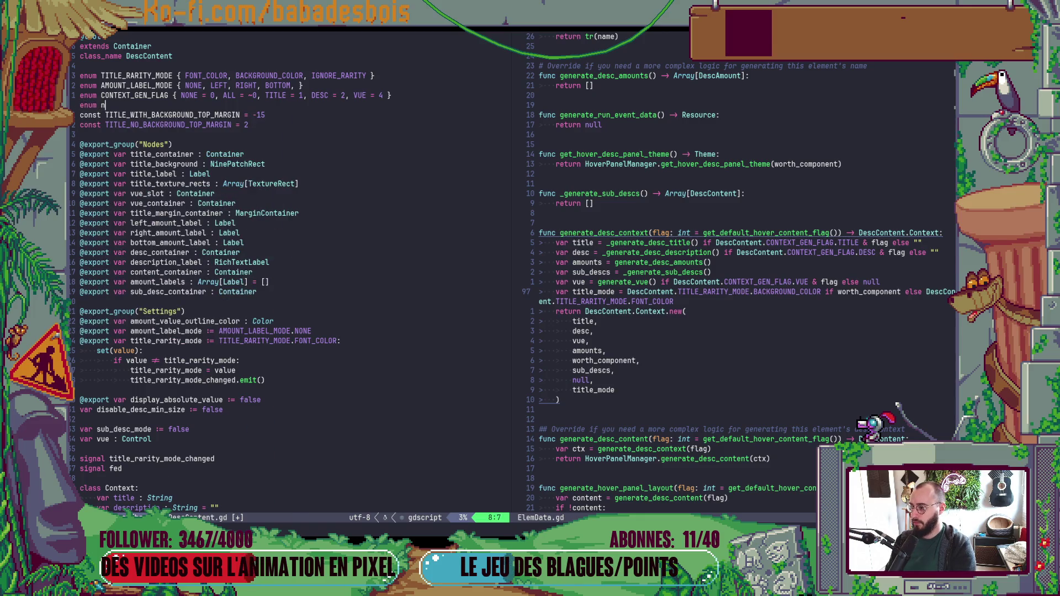
{"action": "key", "text": "BackSpace"}
{"action": "type", "text": "NO_DES"}
{"action": "type", "text": "C_MODE "}
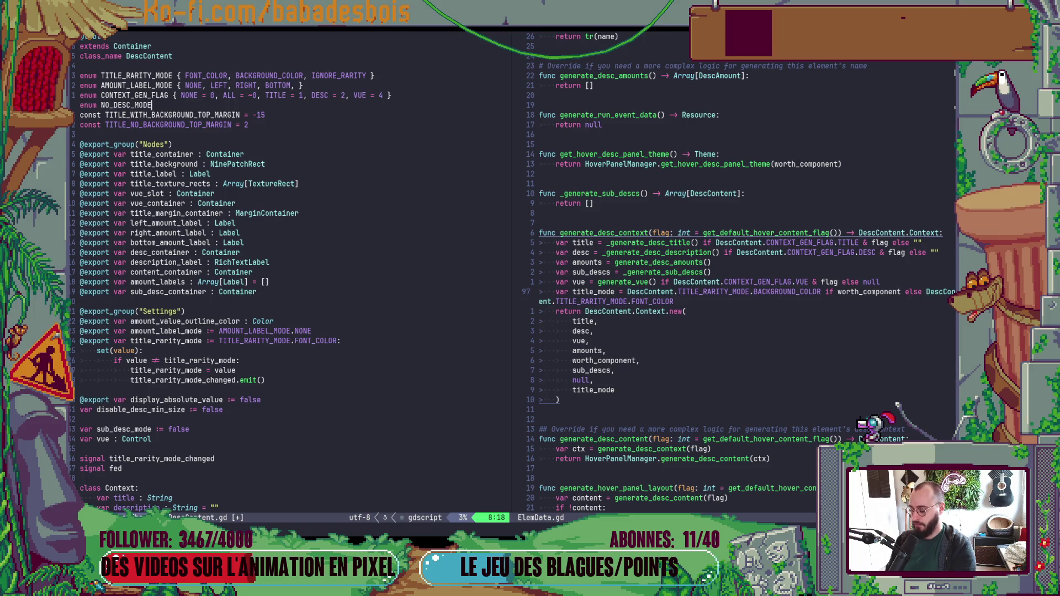
{"action": "type", "text": "{E"}
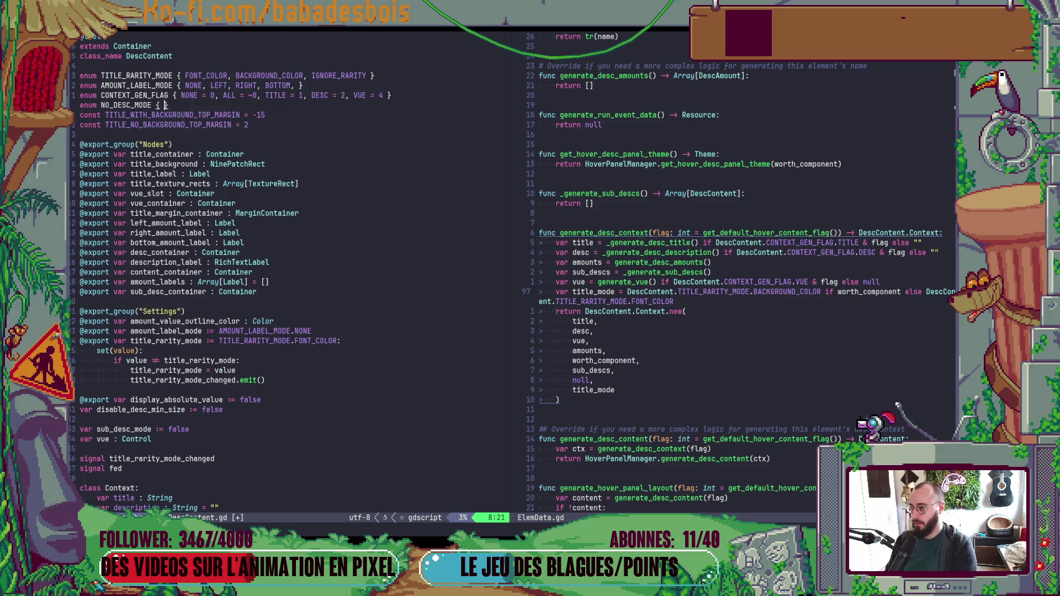
{"action": "key", "text": "BackSpace"}
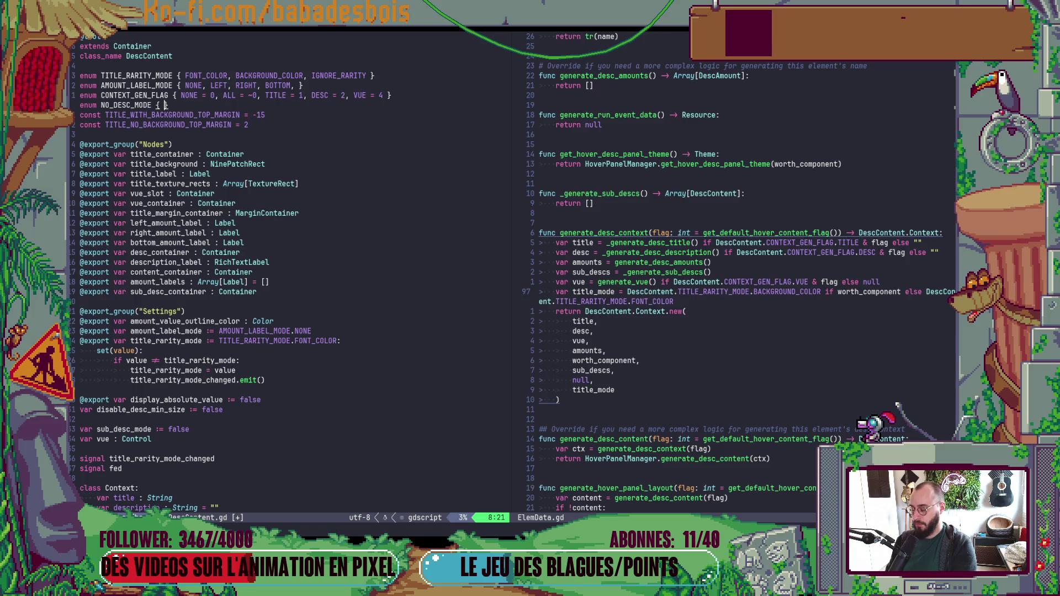
{"action": "type", "text": "HIDDEN,"}
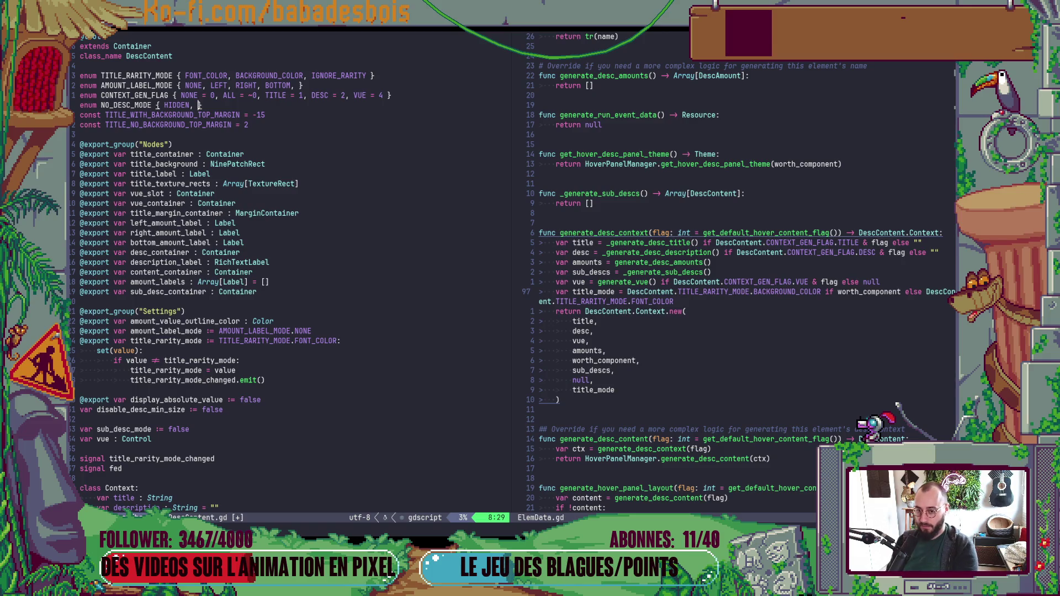
{"action": "type", "text": "P"}
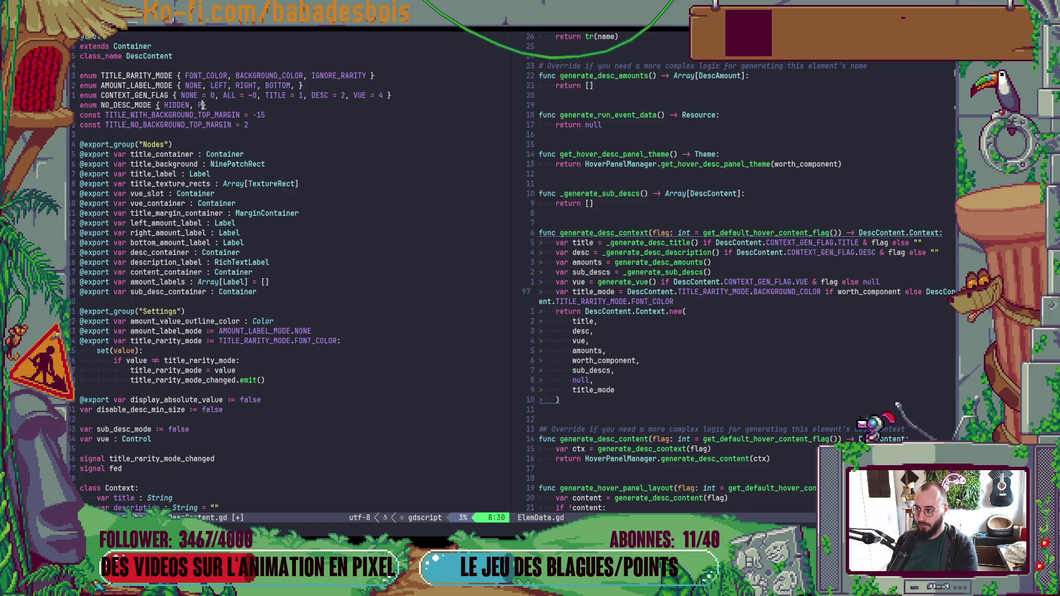
{"action": "type", "text": "LACEHOLD"}
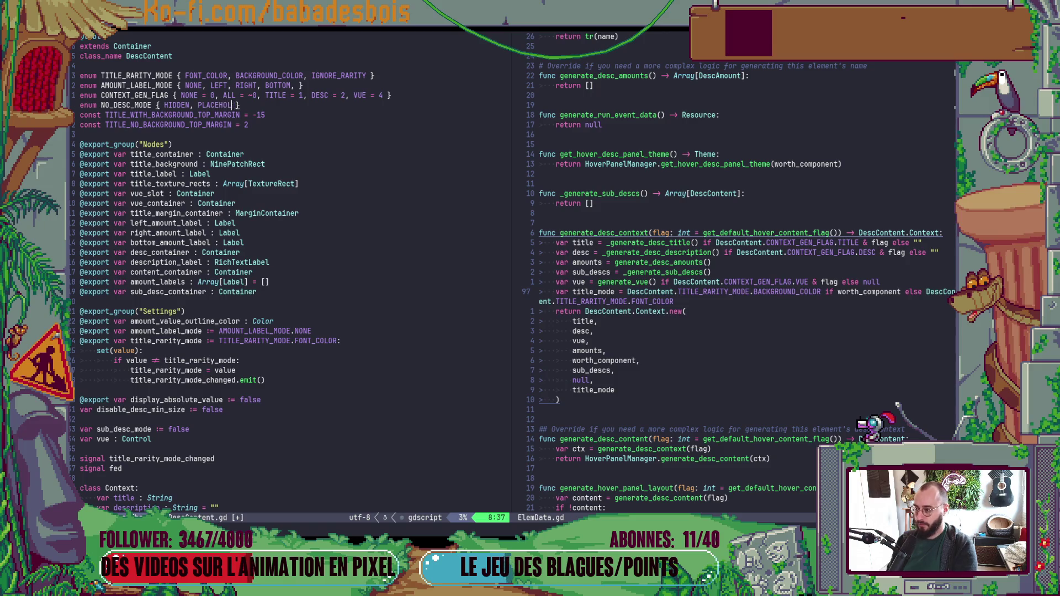
{"action": "type", "text": "ER,"}
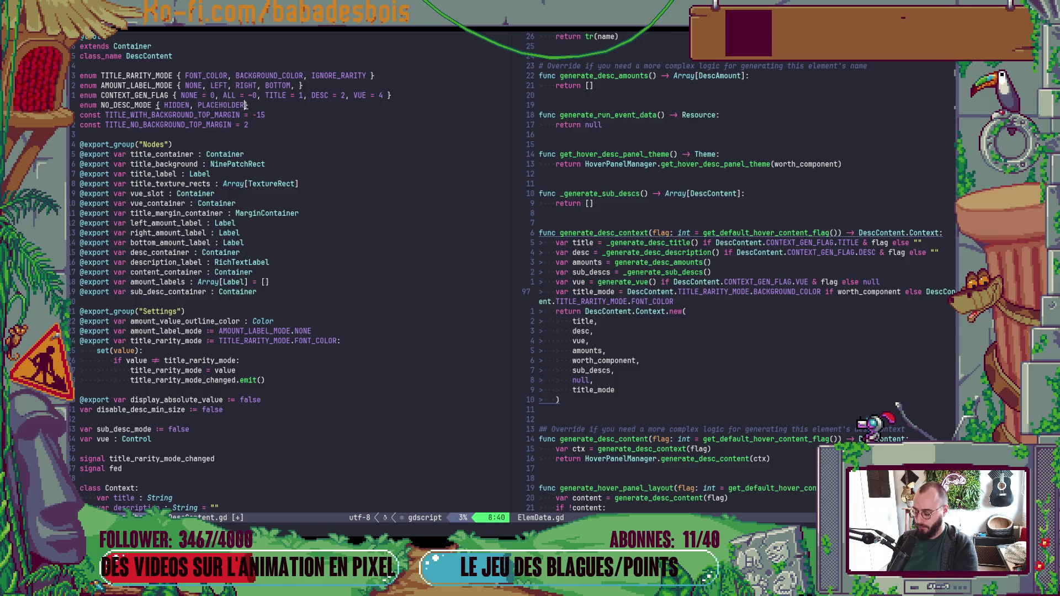
Step: Leave insert mode and save DescContent.gd with :w
{"action": "key", "text": "Escape"}
{"action": "left_click", "coordinate": [250, 340]}
{"action": "type", "text": ":w"}
{"action": "key", "text": "Return"}
{"action": "key", "text": "z"}
{"action": "key", "text": "z"}
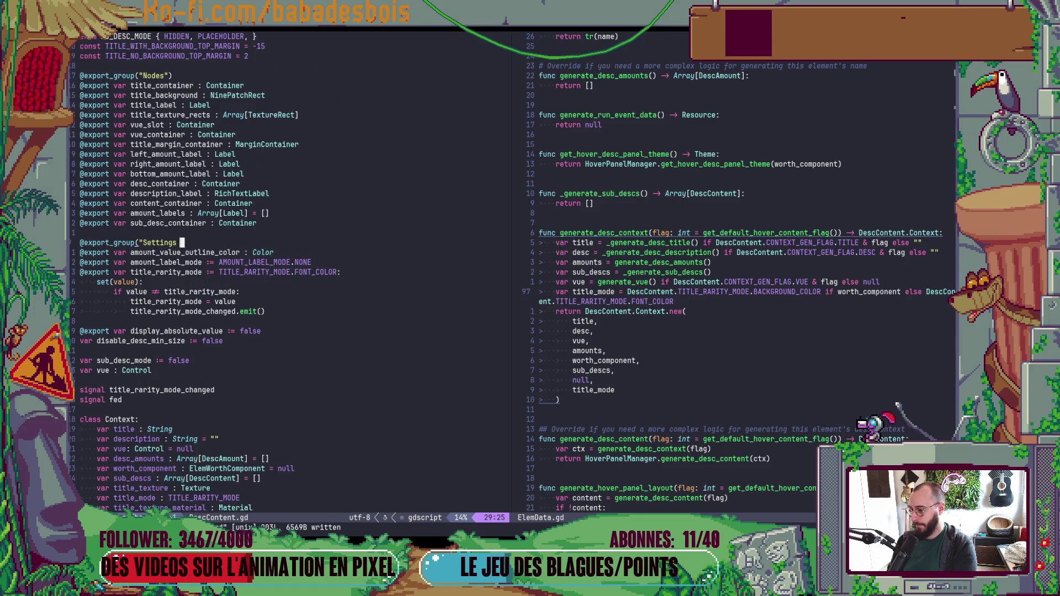
Step: Declare a no_desc_mode property of type NO_DESC_MODE in the Context class
{"action": "left_click", "coordinate": [250, 331]}
{"action": "left_click", "coordinate": [220, 341]}
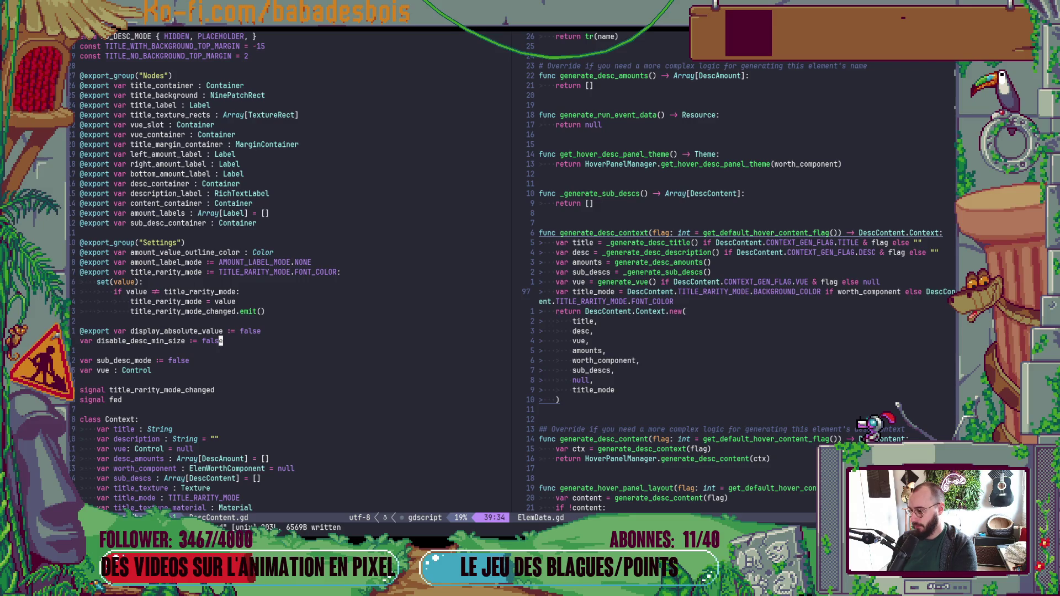
{"action": "key", "text": "j"}
{"action": "key", "text": "j"}
{"action": "key", "text": "j"}
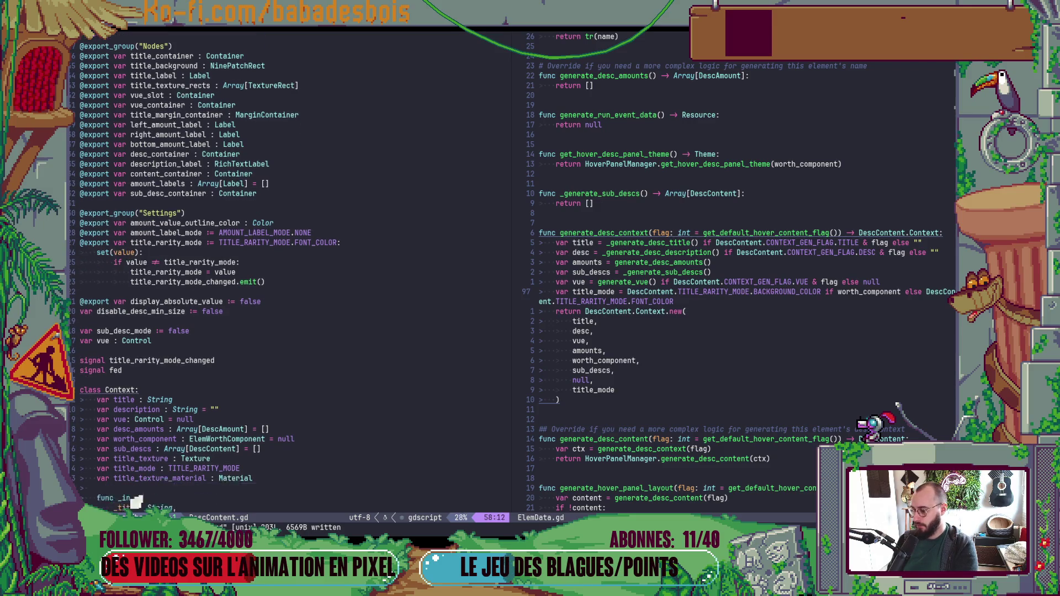
{"action": "key", "text": "k"}
{"action": "key", "text": "k"}
{"action": "key", "text": "k"}
{"action": "type", "text": "Svar no"}
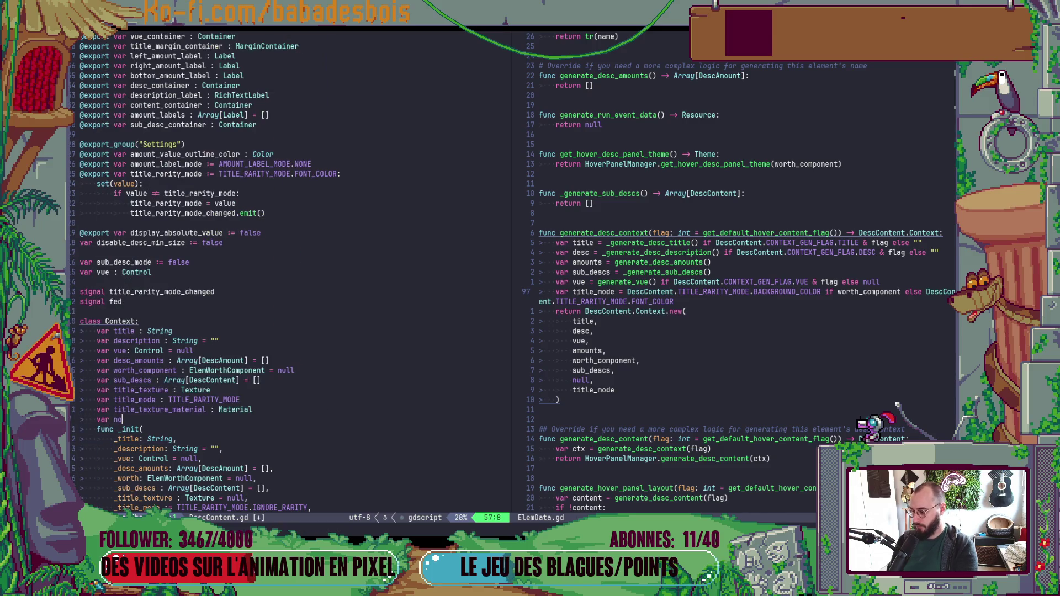
{"action": "type", "text": "_des"}
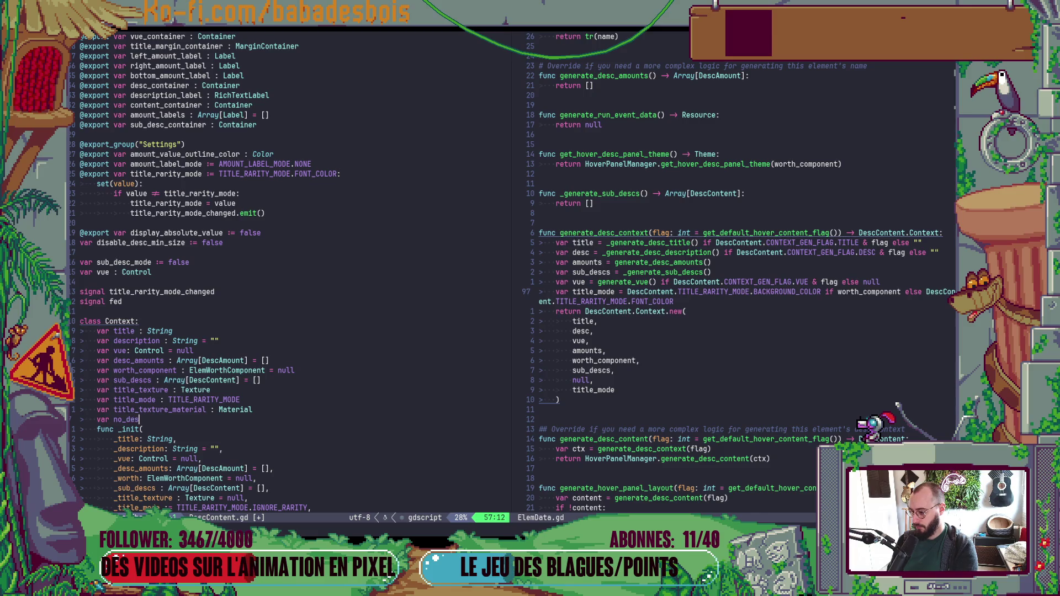
{"action": "type", "text": "c_mode"}
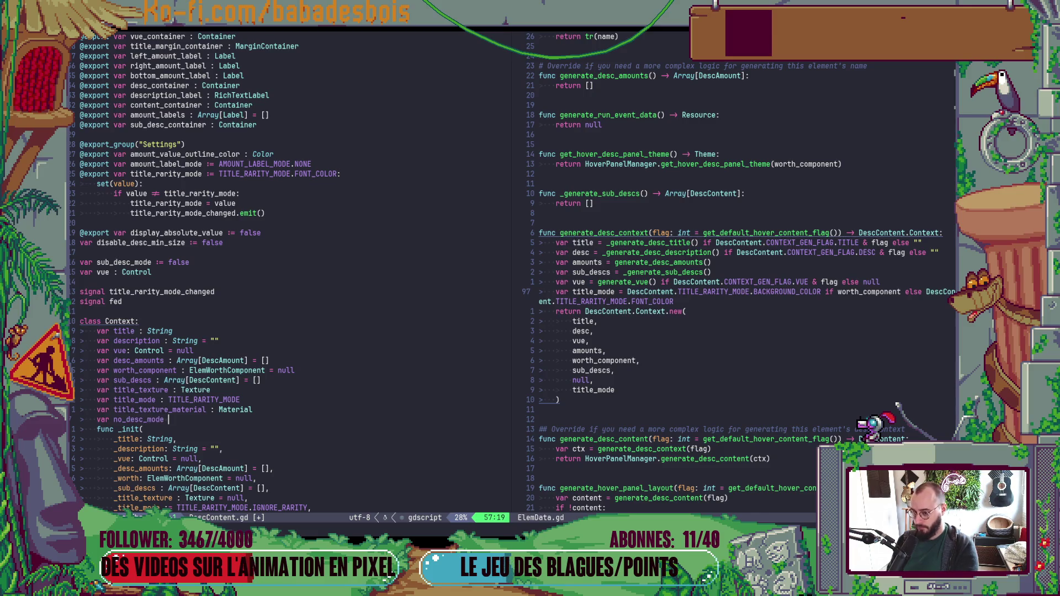
{"action": "key", "text": "Escape"}
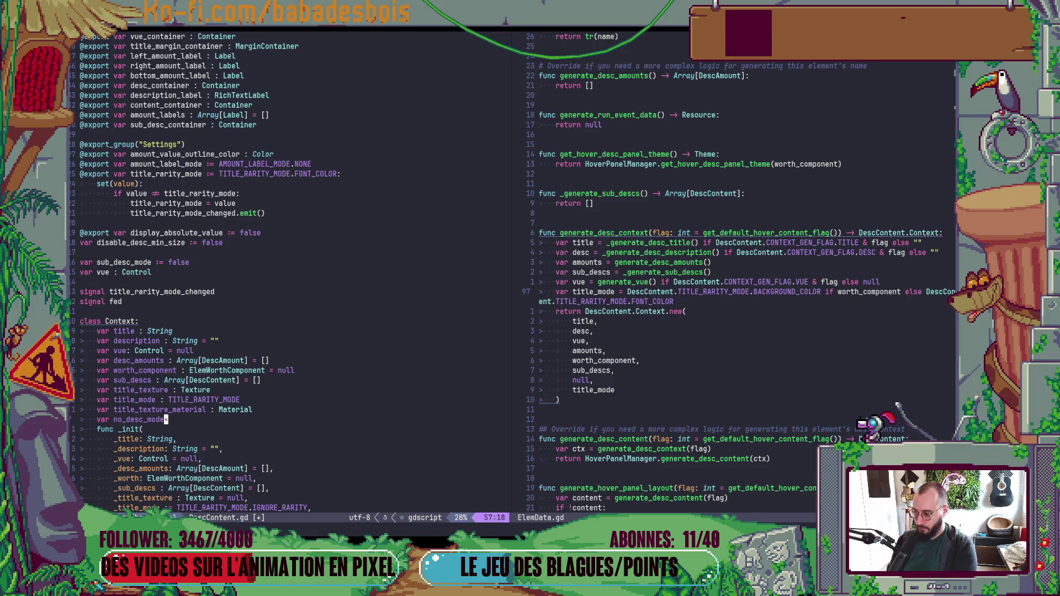
{"action": "key", "text": "a"}
{"action": "key", "text": "Escape"}
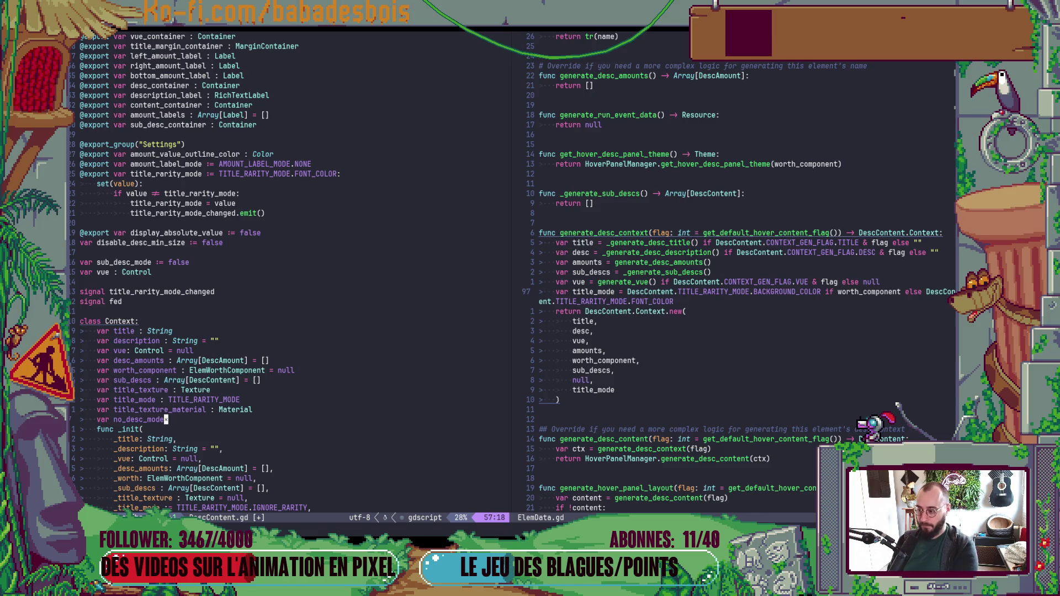
{"action": "type", "text": "a:"}
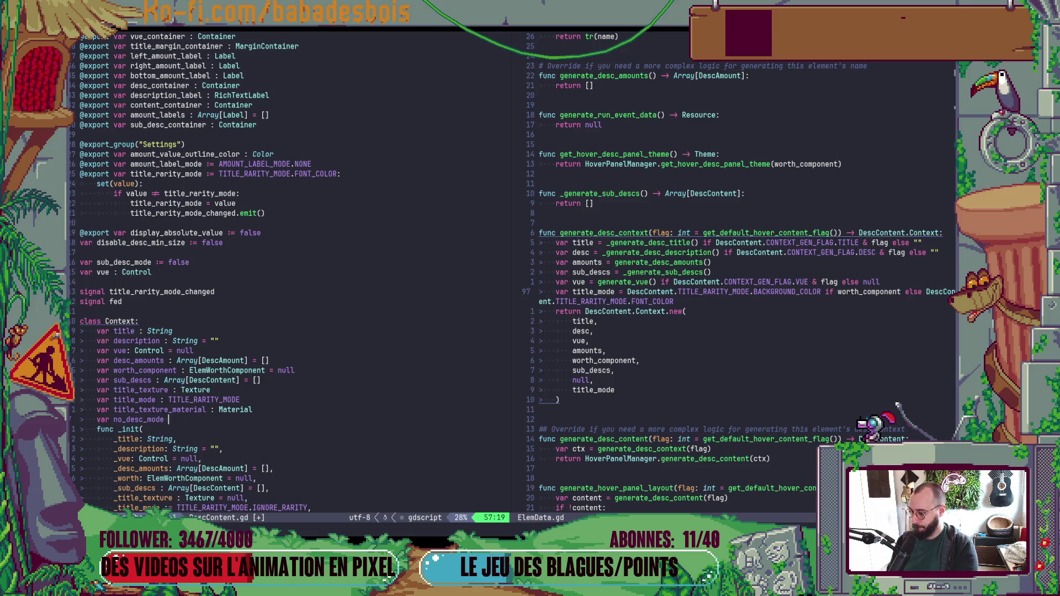
{"action": "type", "text": " NO"}
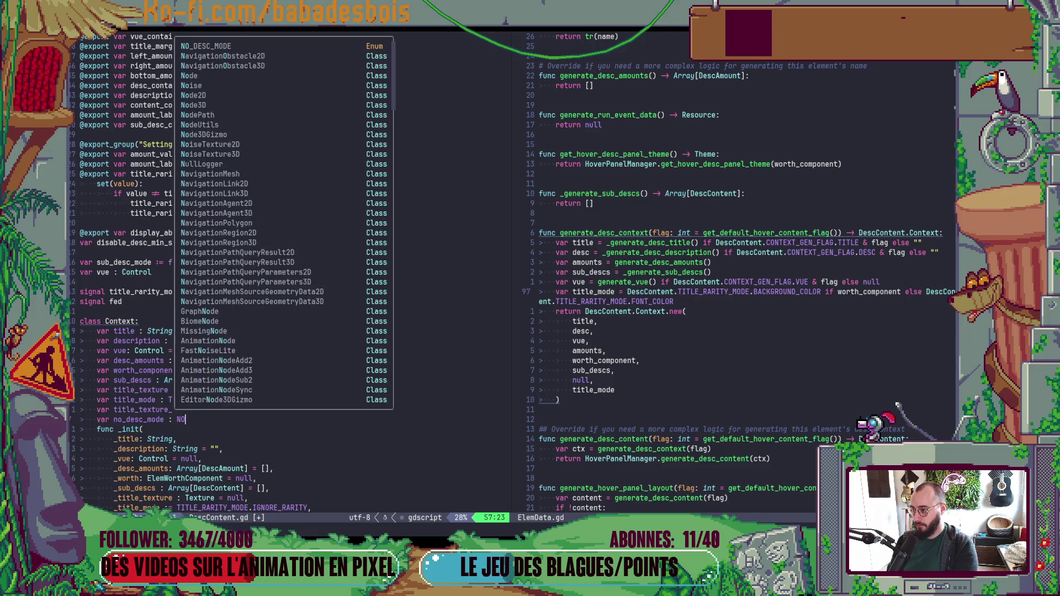
{"action": "key", "text": "Tab"}
{"action": "type", "text": "= "}
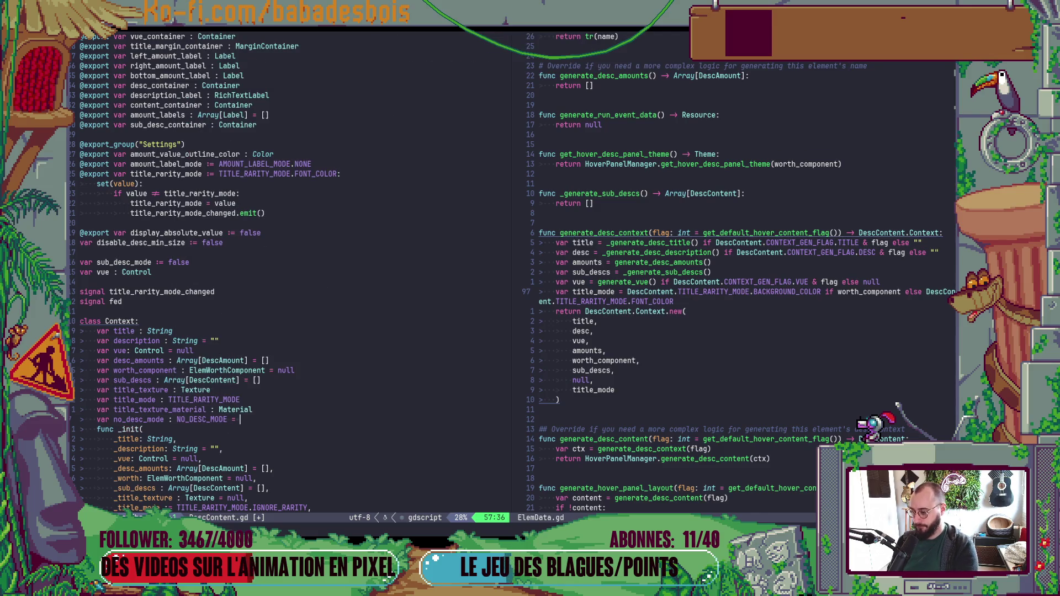
{"action": "type", "text": "NO"}
{"action": "key", "text": "Tab"}
{"action": "type", "text": "."}
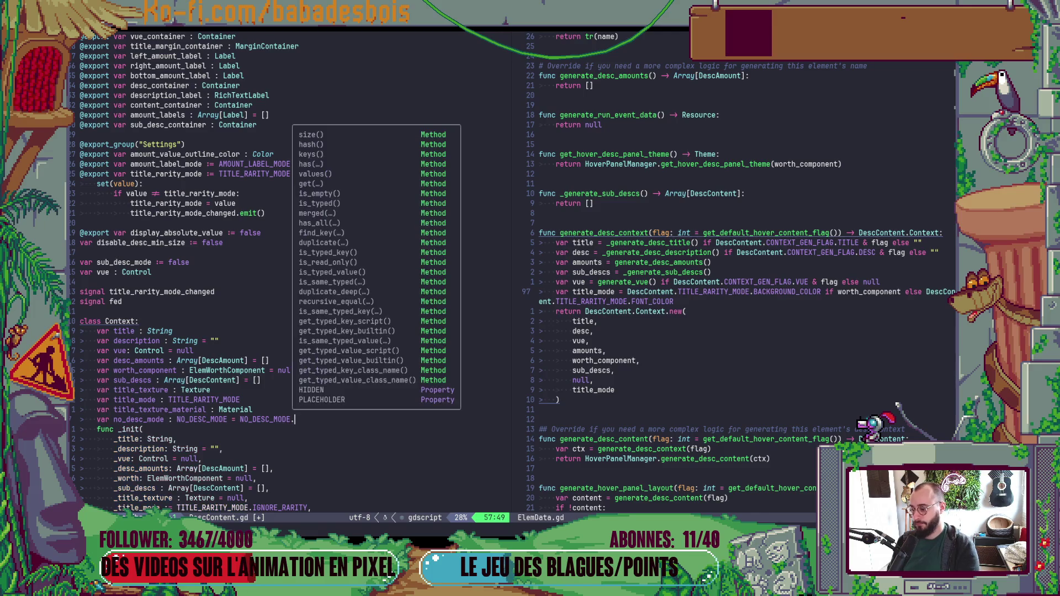
Step: Simplify it to an inferred declaration defaulting to NO_DESC_MODE.HIDDEN, followed by a blank line
{"action": "key", "text": "Escape"}
{"action": "key", "text": "b"}
{"action": "key", "text": "b"}
{"action": "key", "text": "b"}
{"action": "key", "text": "d"}
{"action": "key", "text": "BackSpace"}
{"action": "key", "text": "Delete"}
{"action": "key", "text": "End"}
{"action": "key", "text": "BackSpace"}
{"action": "type", "text": "AH"}
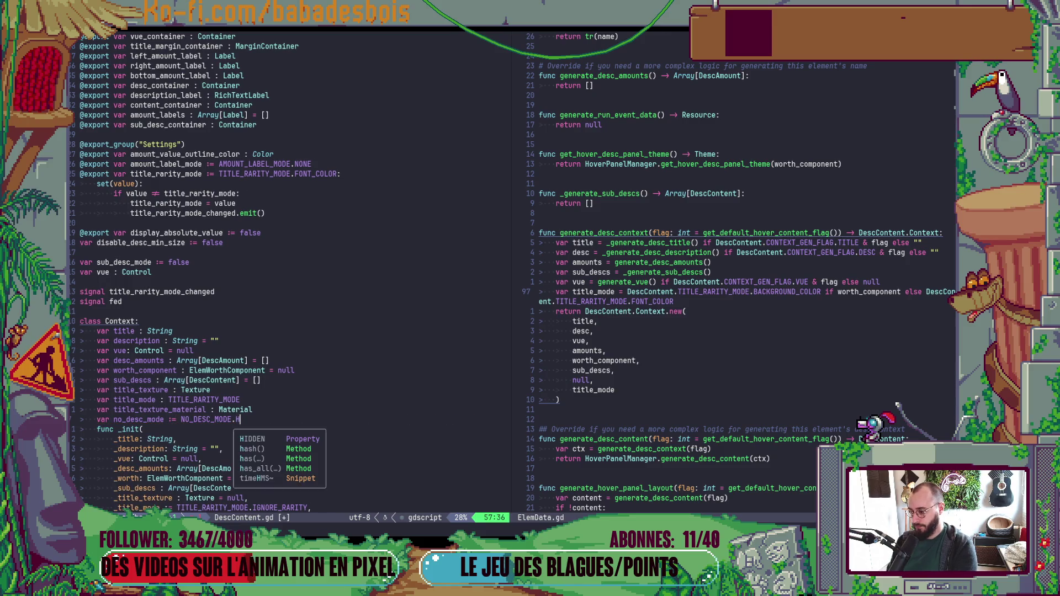
{"action": "key", "text": "Tab"}
{"action": "key", "text": "Escape"}
{"action": "key", "text": "o"}
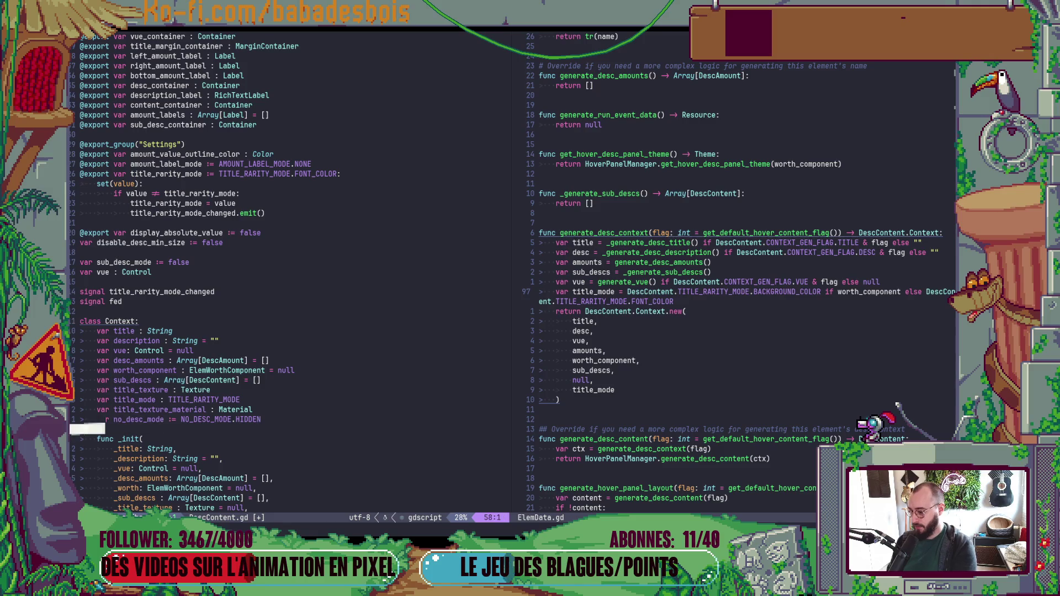
{"action": "key", "text": "Escape"}
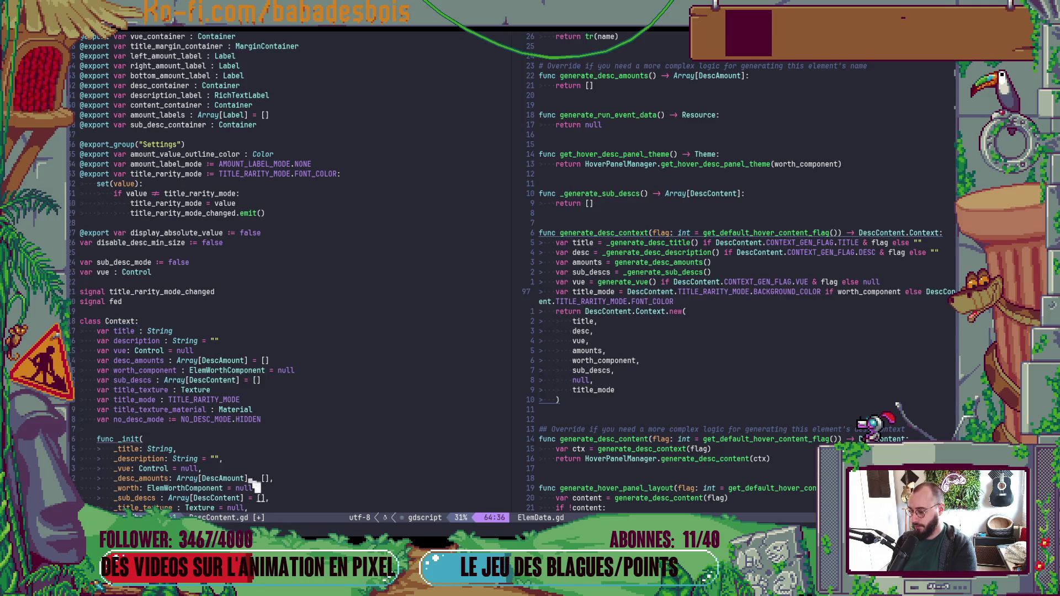
Step: Add a _no_desc_mode parameter to Context's _init and save
{"action": "left_click", "coordinate": [257, 468]}
{"action": "key", "text": "p"}
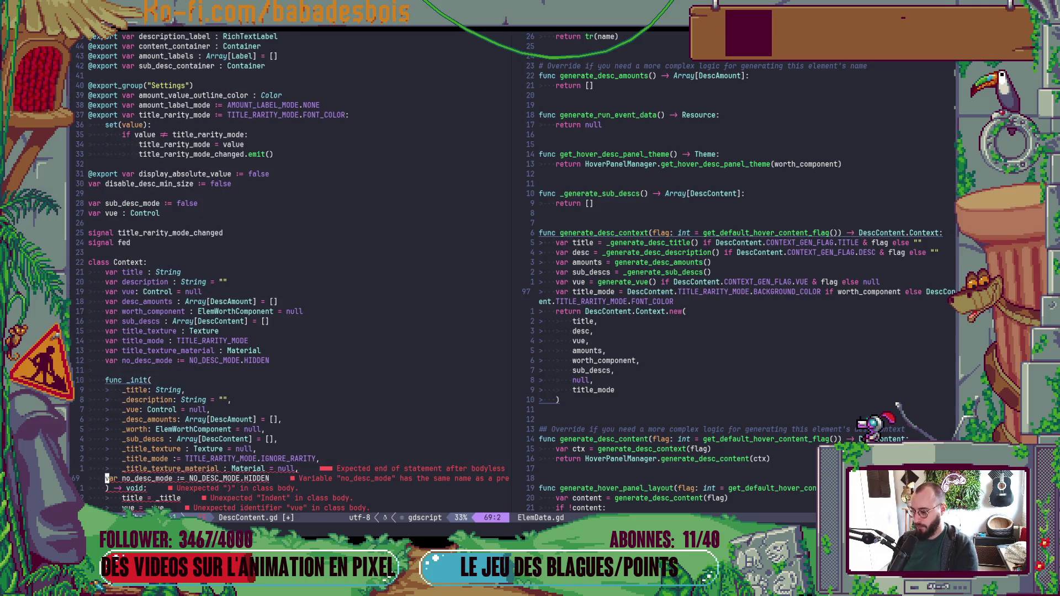
{"action": "key", "text": "greater"}
{"action": "key", "text": "greater"}
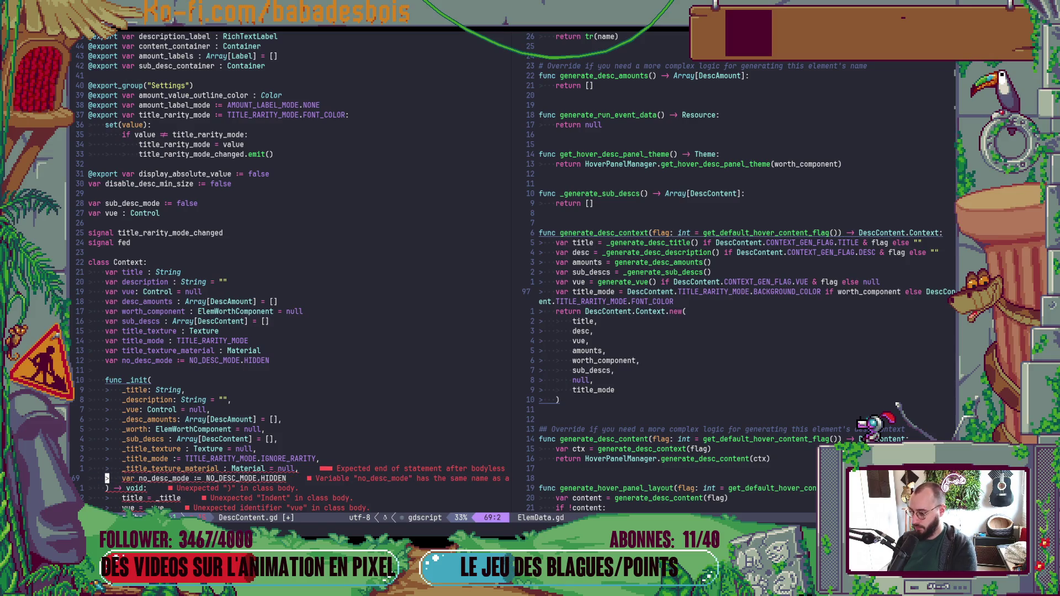
{"action": "type", "text": "dw"}
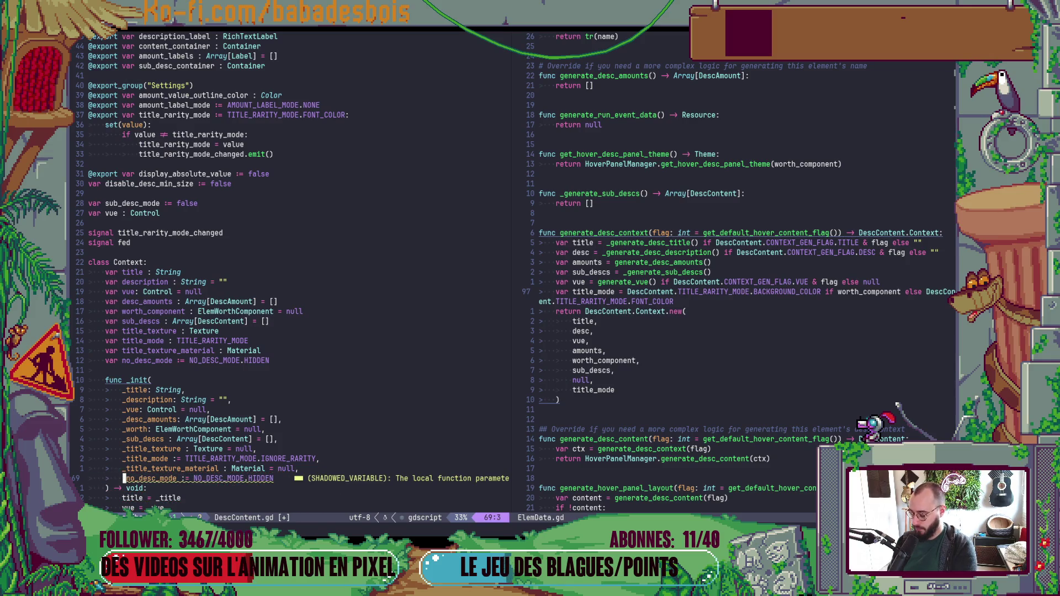
{"action": "type", "text": "i_"}
{"action": "key", "text": "Escape"}
{"action": "key", "text": "dollar"}
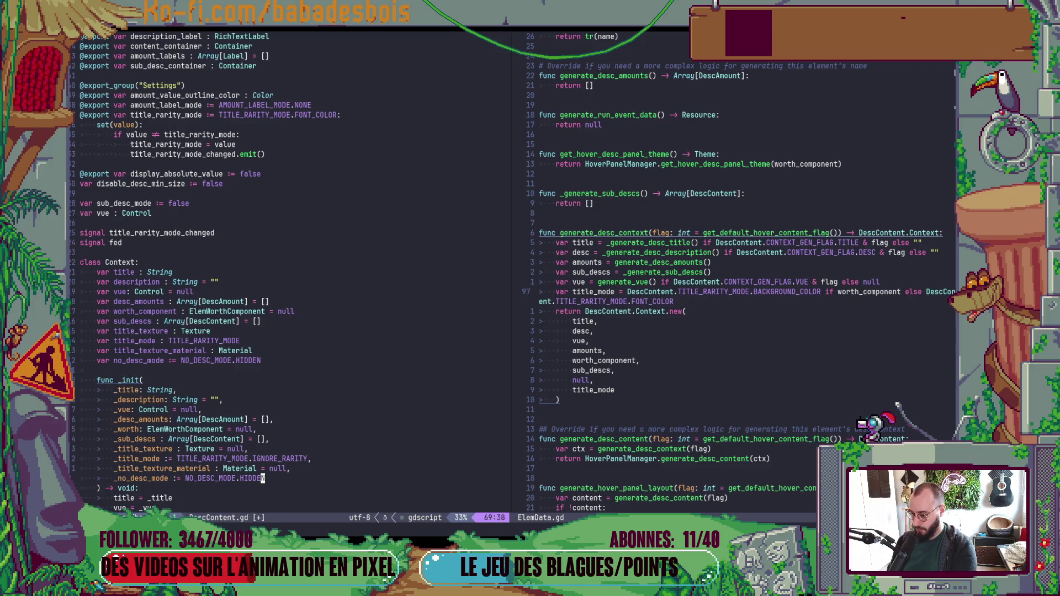
{"action": "type", "text": ":w"}
{"action": "key", "text": "Return"}
Step: Assign no_desc_mode = _no_desc_mode after title_mode in the initializer and save DescContent.gd
{"action": "key", "text": "ctrl+d"}
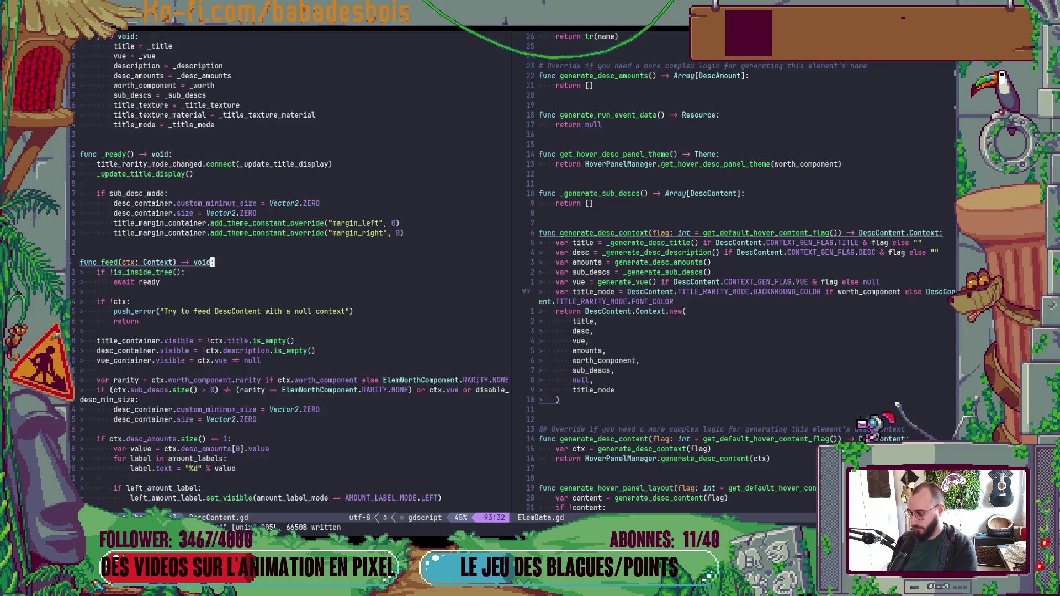
{"action": "left_click", "coordinate": [215, 125]}
{"action": "type", "text": "on"}
{"action": "key", "text": "Tab"}
{"action": "key", "text": "Tab"}
{"action": "key", "text": "Tab"}
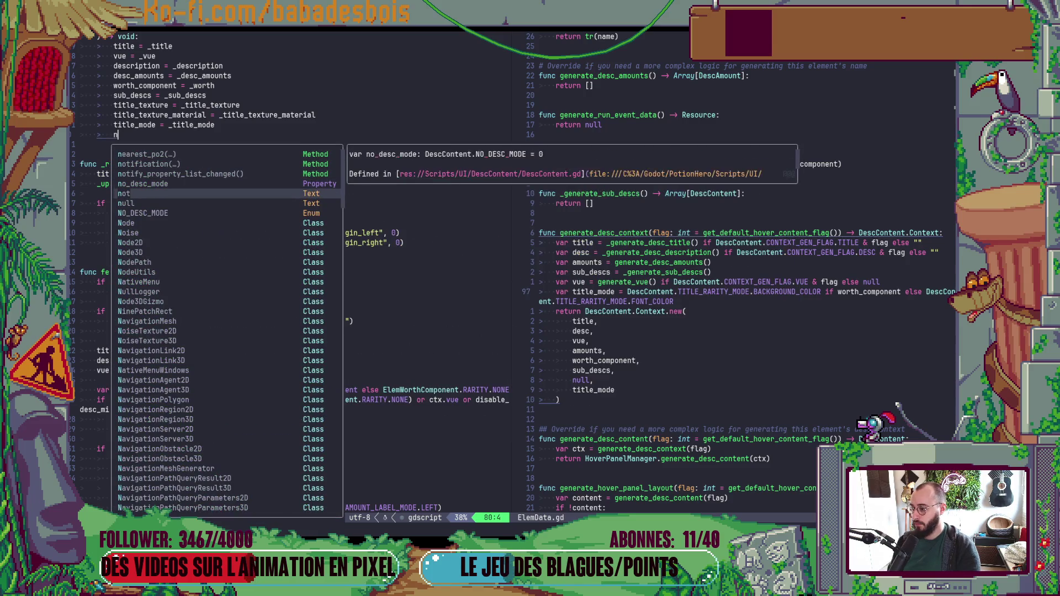
{"action": "type", "text": "= "}
{"action": "type", "text": "_no_de"}
{"action": "key", "text": "Tab"}
{"action": "key", "text": "Escape"}
{"action": "type", "text": ":w"}
{"action": "key", "text": "Return"}
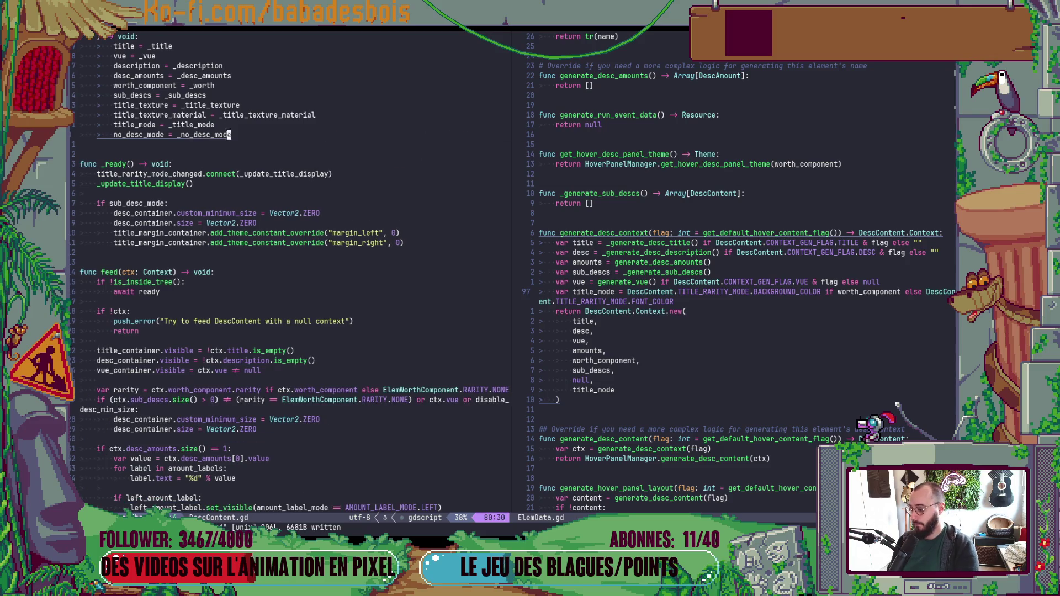
Step: In ElemData.gd, add a null argument after title_mode in the Context.new call
{"action": "key", "text": "ctrl+w"}
{"action": "key", "text": "l"}
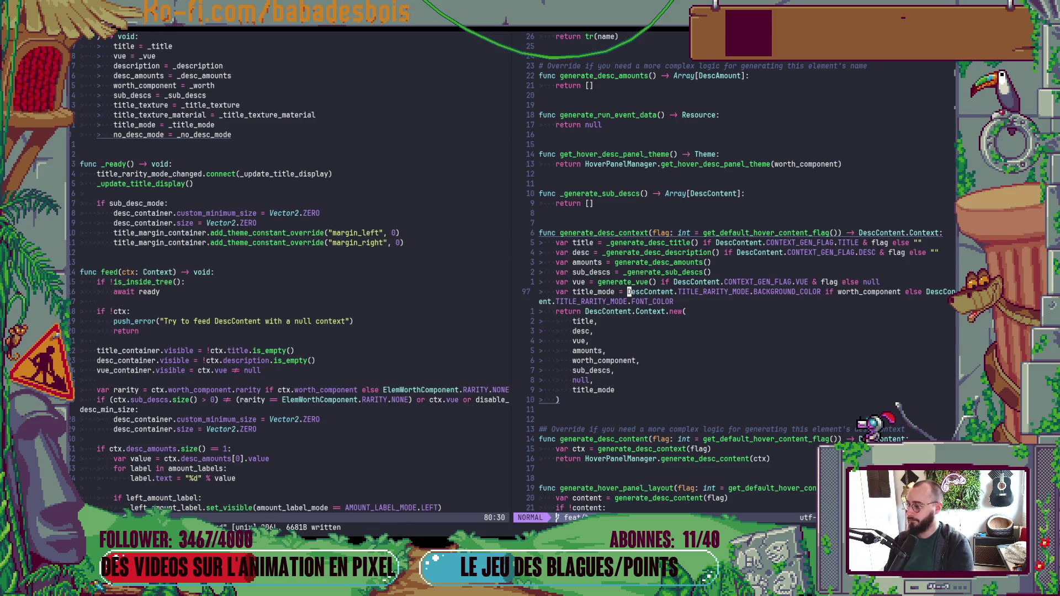
{"action": "key", "text": "j"}
{"action": "key", "text": "j"}
{"action": "key", "text": "j"}
{"action": "type", "text": "A,"}
{"action": "key", "text": "Return"}
{"action": "type", "text": "null,"}
{"action": "key", "text": "Return"}
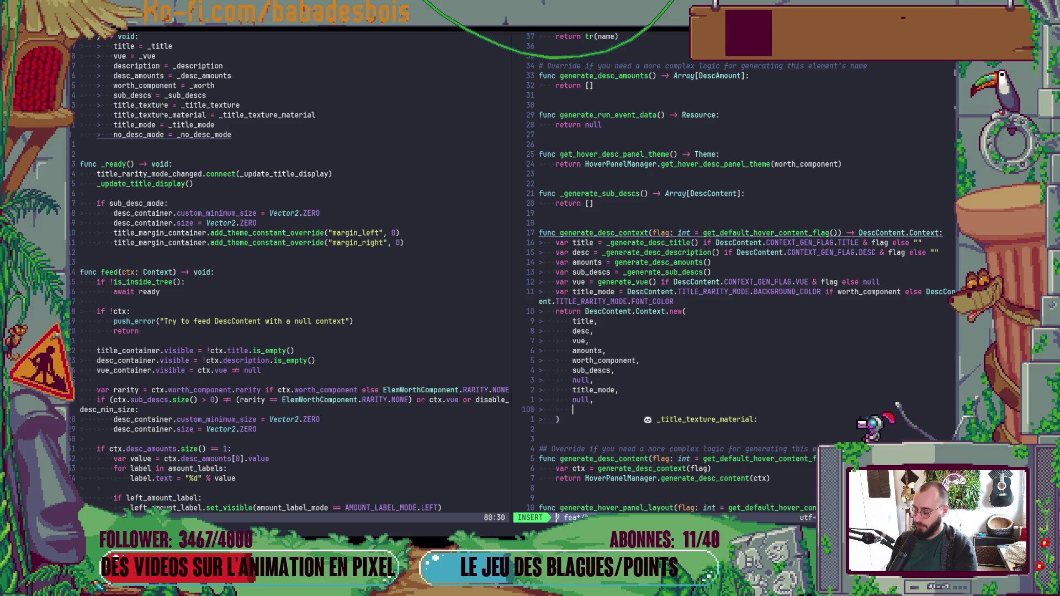
Step: Pass DescContent.NO_DESC_MODE.PLACEHOLDER as the final Context.new argument and save ElemData.gd
{"action": "type", "text": "Desc"}
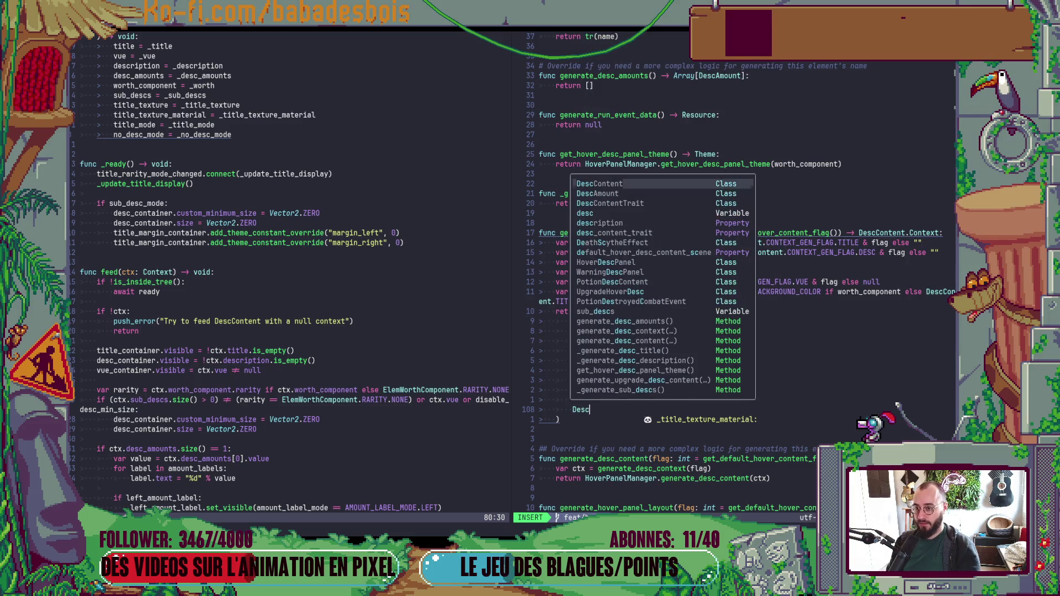
{"action": "type", "text": "Content."}
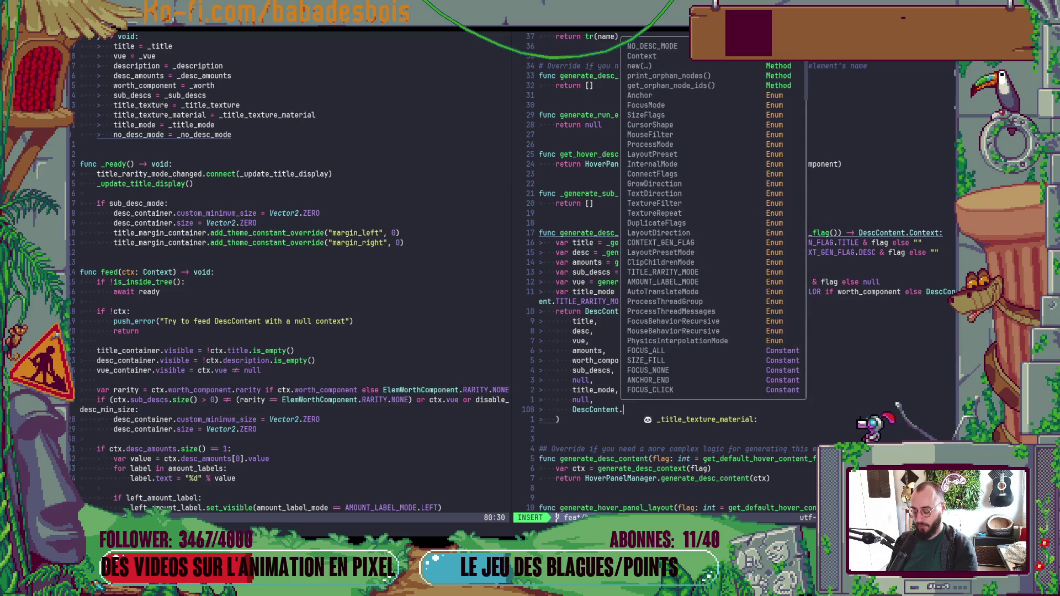
{"action": "type", "text": "NO_DESC_MODE."}
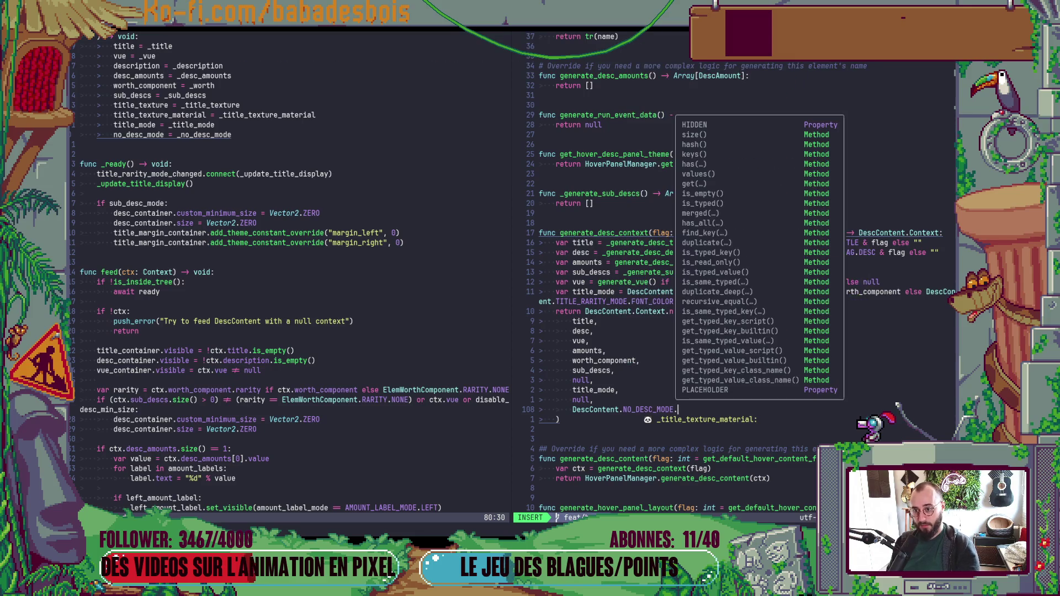
{"action": "type", "text": "P"}
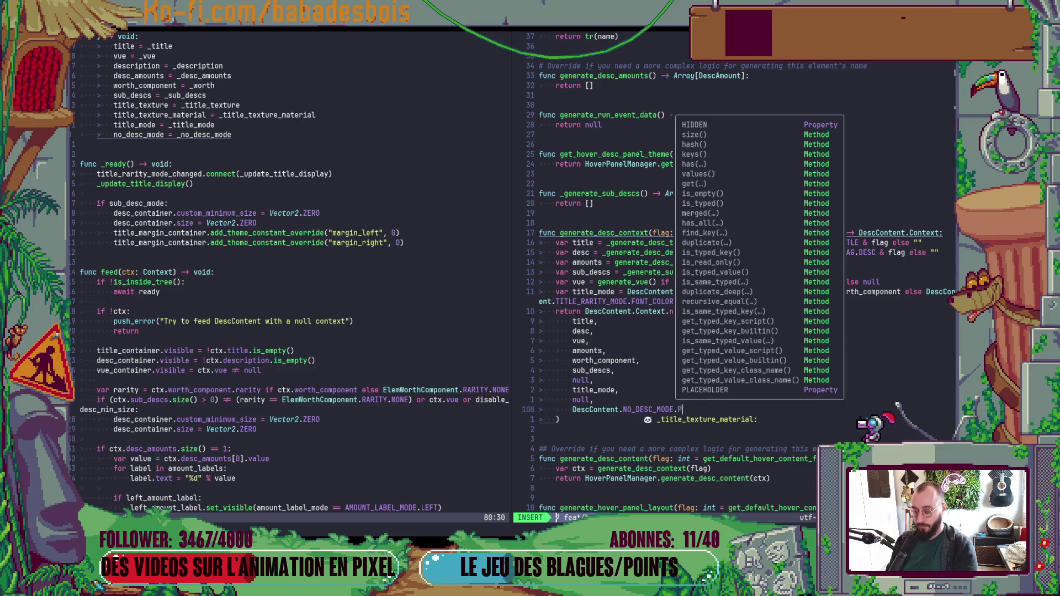
{"action": "key", "text": "Return"}
{"action": "key", "text": "Escape"}
{"action": "key", "text": "Return"}
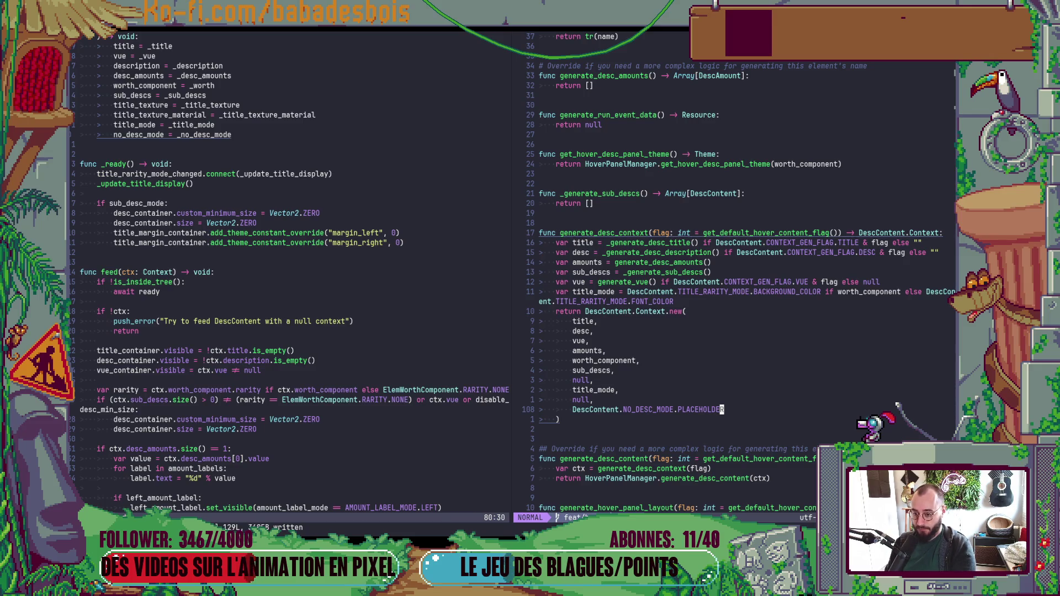
{"action": "key", "text": "ctrl+w"}
Step: Return to DescContent.gd and look over the no_desc_mode assignment and feed function
{"action": "key", "text": "h"}
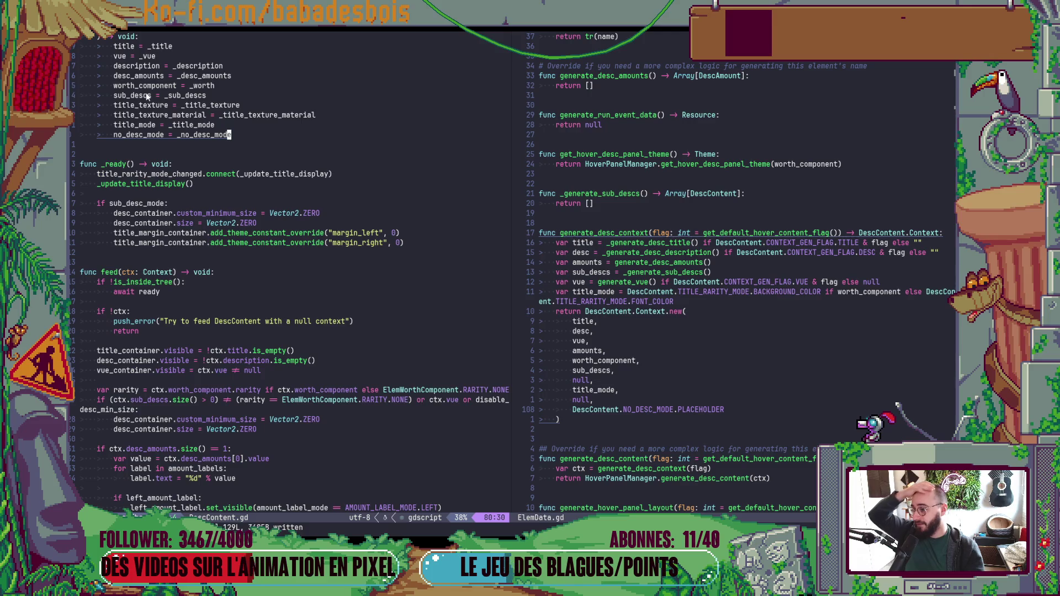
{"action": "scroll", "coordinate": [217, 145], "scroll_direction": "up", "scroll_amount": 5}
{"action": "left_click", "coordinate": [142, 282]}
{"action": "scroll", "coordinate": [273, 375], "scroll_direction": "down", "scroll_amount": 15}
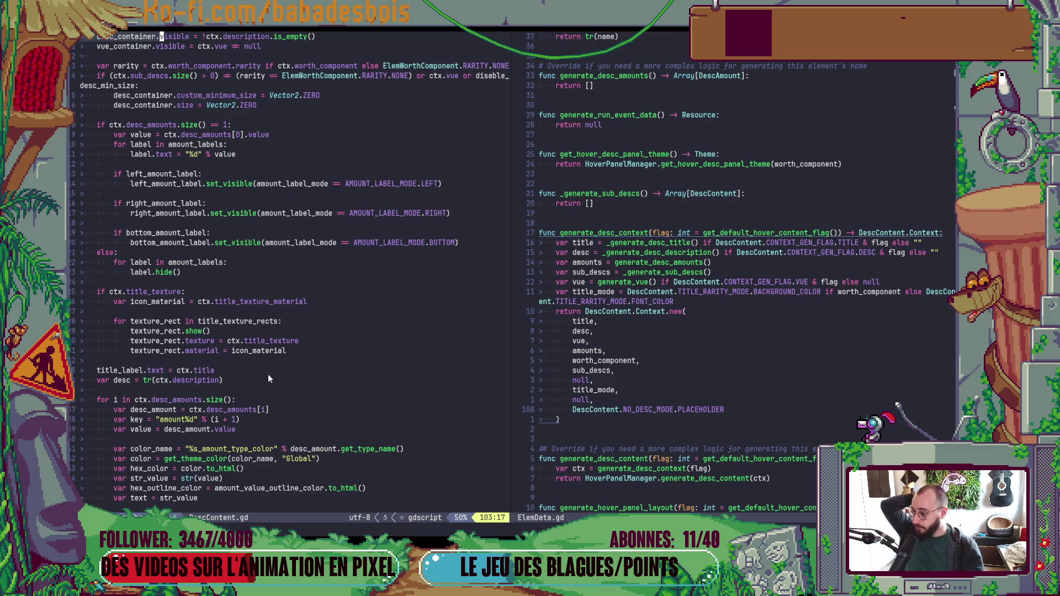
{"action": "scroll", "coordinate": [268, 378], "scroll_direction": "down", "scroll_amount": 2}
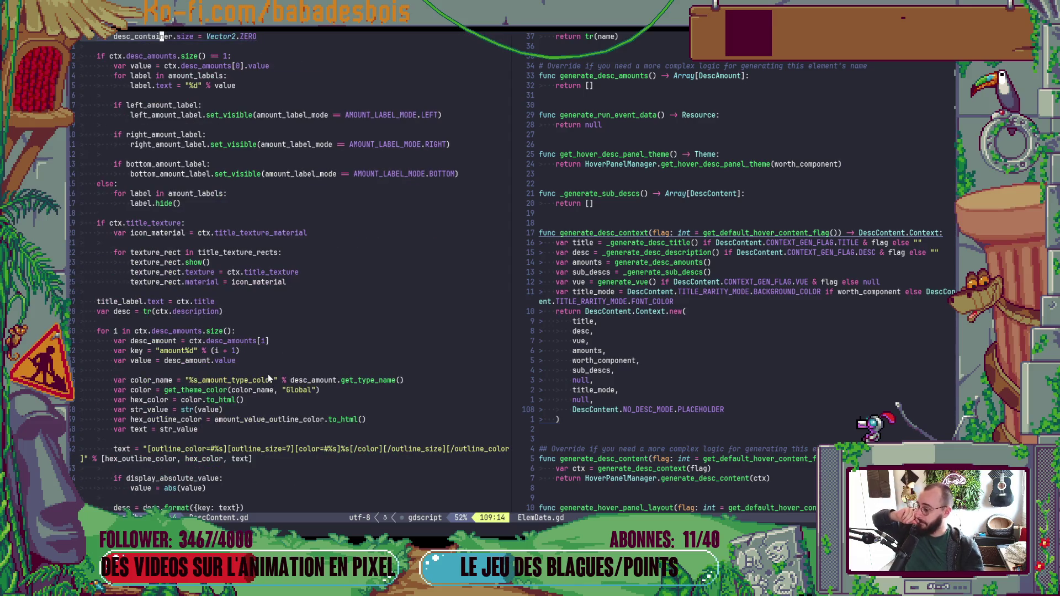
{"action": "left_click", "coordinate": [267, 373]}
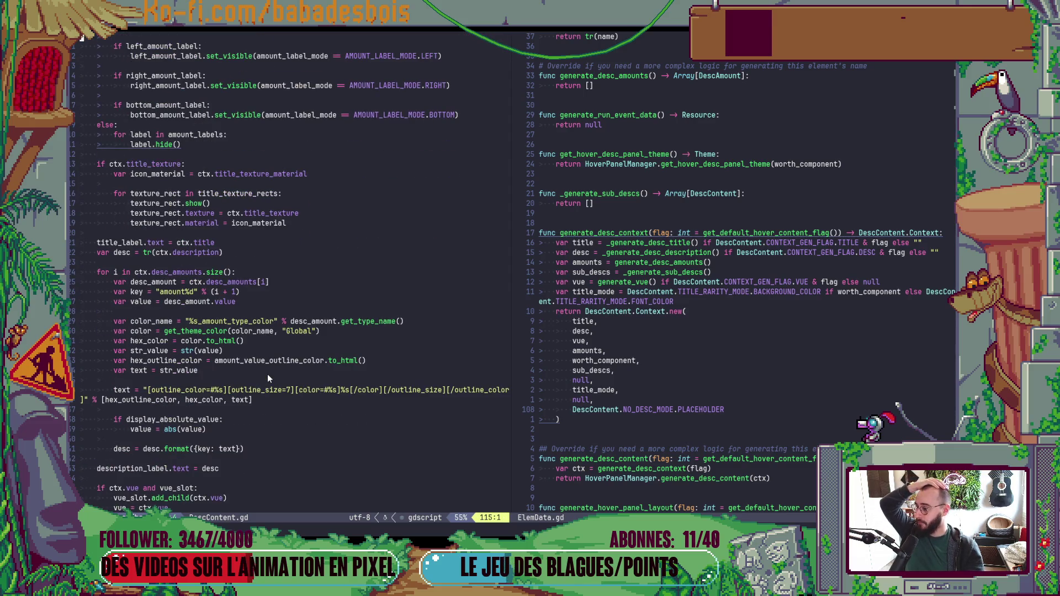
{"action": "scroll", "coordinate": [267, 374], "scroll_direction": "up", "scroll_amount": 6}
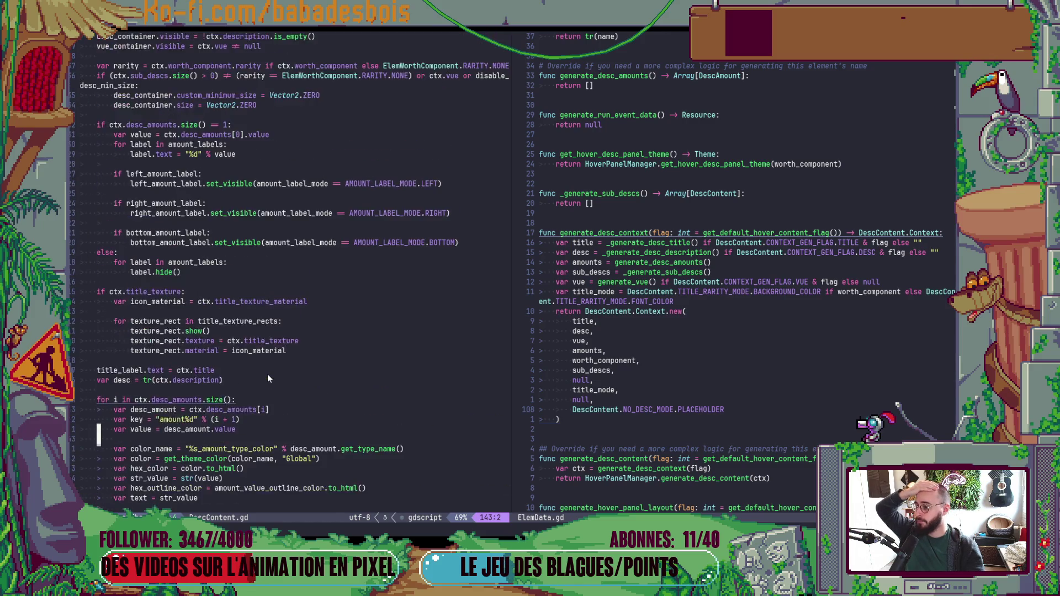
{"action": "scroll", "coordinate": [267, 373], "scroll_direction": "down", "scroll_amount": 5}
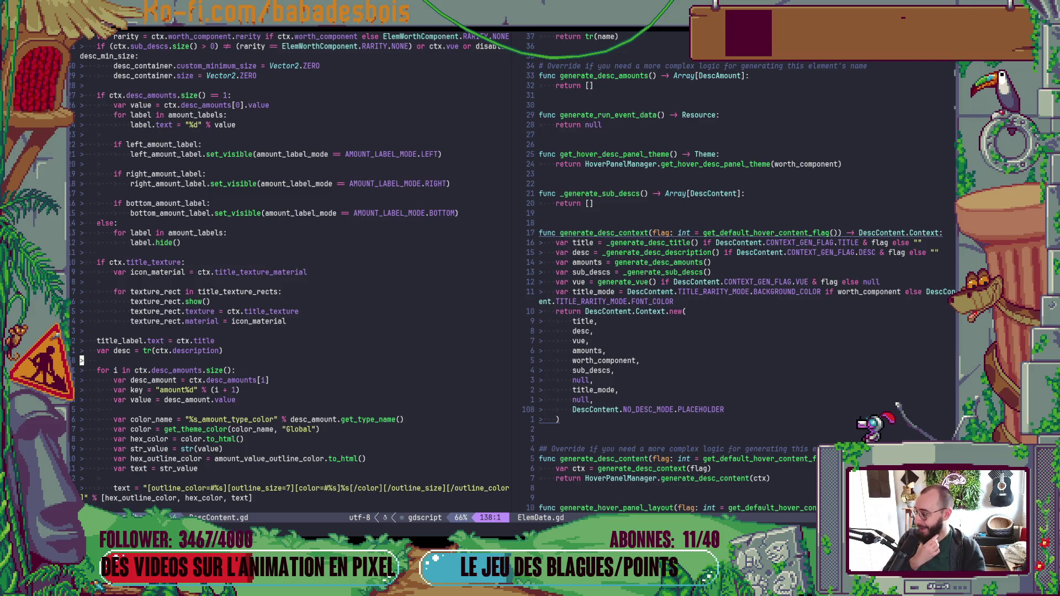
Step: Check the HoverDescContent scene in Godot and scroll back through feed
{"action": "key", "text": "alt+Tab"}
{"action": "key", "text": "alt+Tab"}
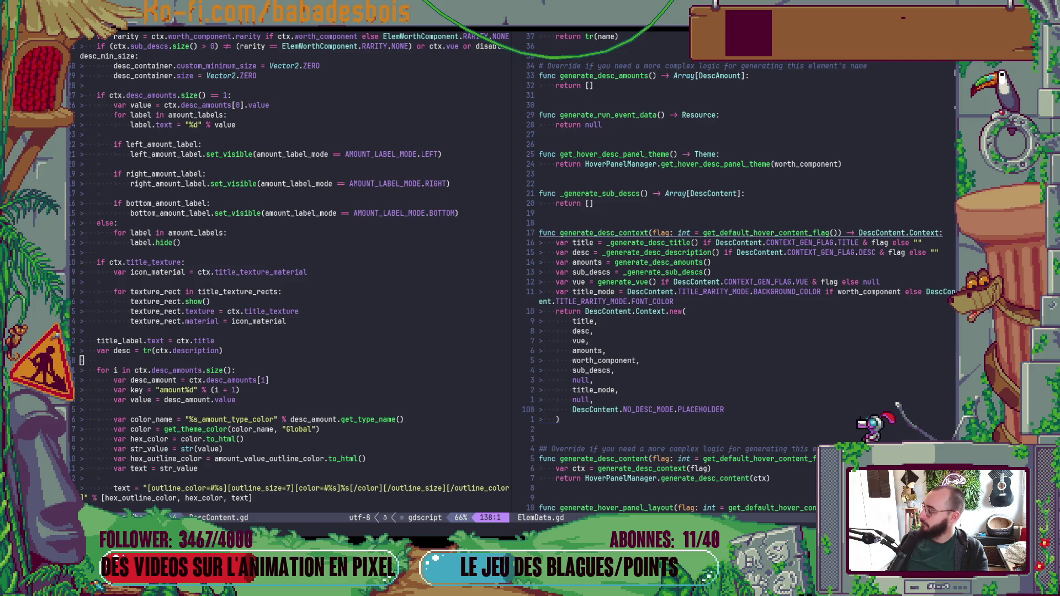
{"action": "scroll", "coordinate": [221, 387], "scroll_direction": "down", "scroll_amount": 3}
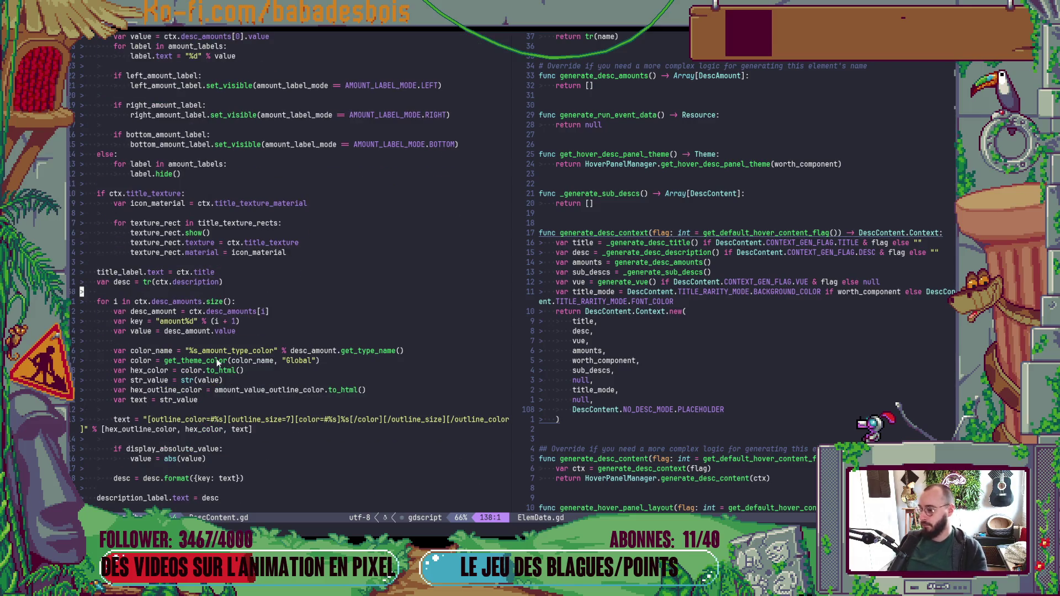
{"action": "scroll", "coordinate": [220, 357], "scroll_direction": "down", "scroll_amount": 3}
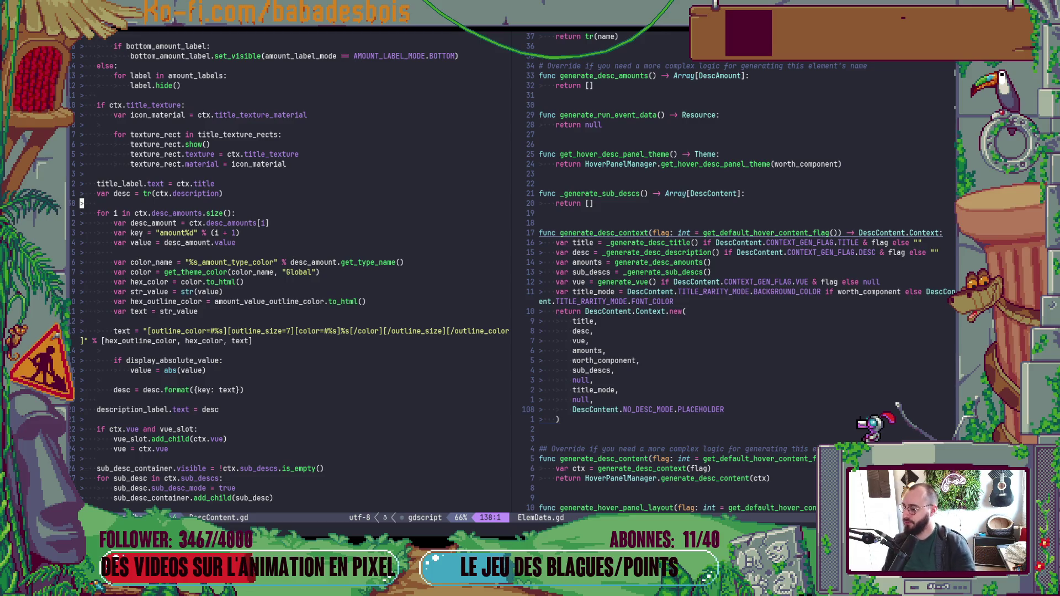
{"action": "scroll", "coordinate": [230, 424], "scroll_direction": "down", "scroll_amount": 4}
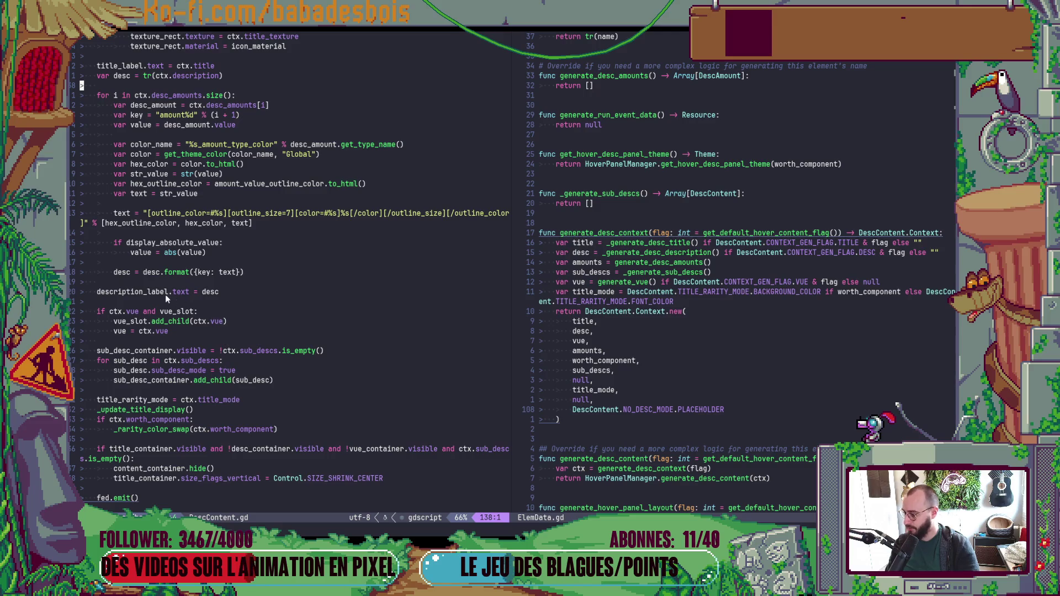
{"action": "left_click", "coordinate": [183, 272]}
{"action": "scroll", "coordinate": [169, 276], "scroll_direction": "up", "scroll_amount": 8}
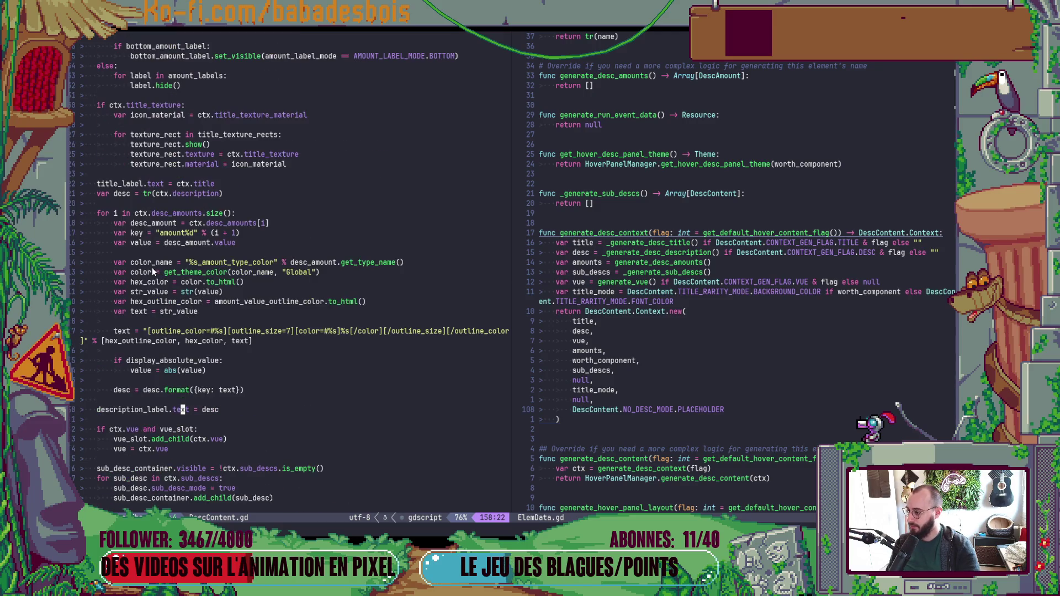
{"action": "scroll", "coordinate": [151, 272], "scroll_direction": "up", "scroll_amount": 3}
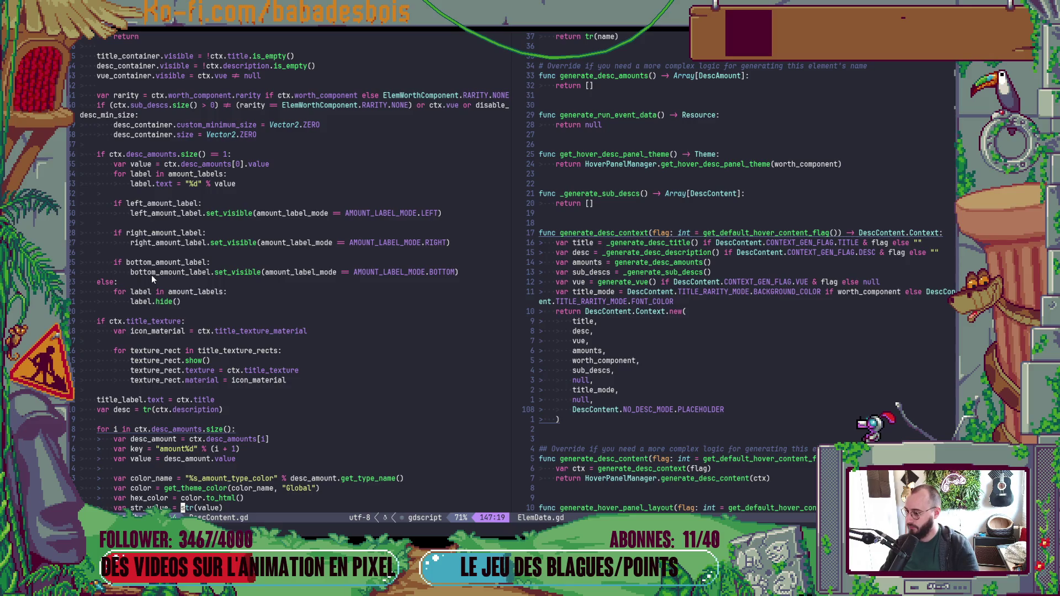
{"action": "scroll", "coordinate": [151, 275], "scroll_direction": "up", "scroll_amount": 3}
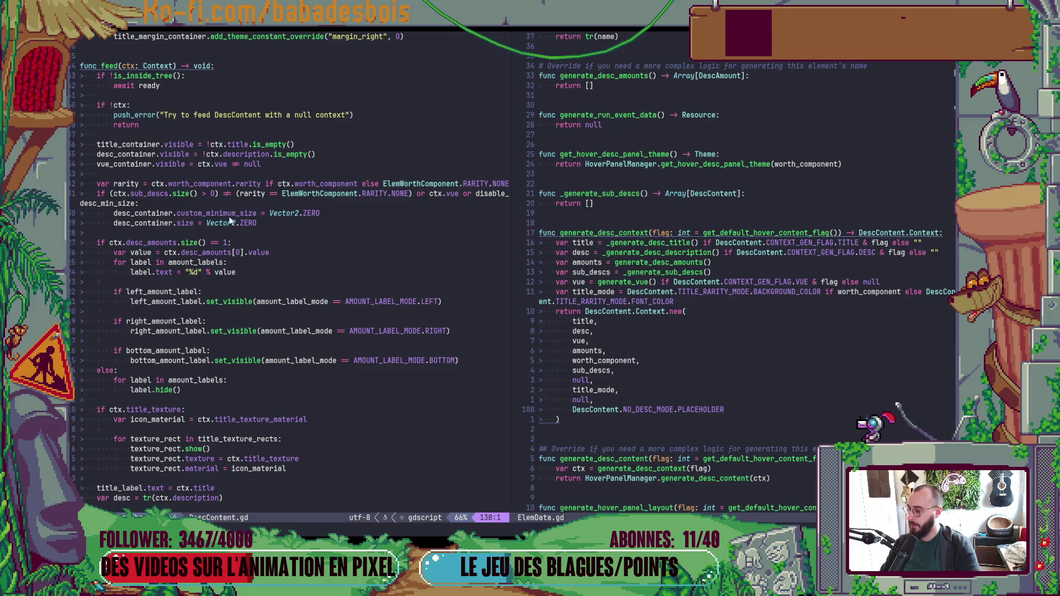
Step: Start appending an 'and' clause to the desc_container visibility line
{"action": "left_click", "coordinate": [336, 161]}
{"action": "left_click", "coordinate": [326, 156]}
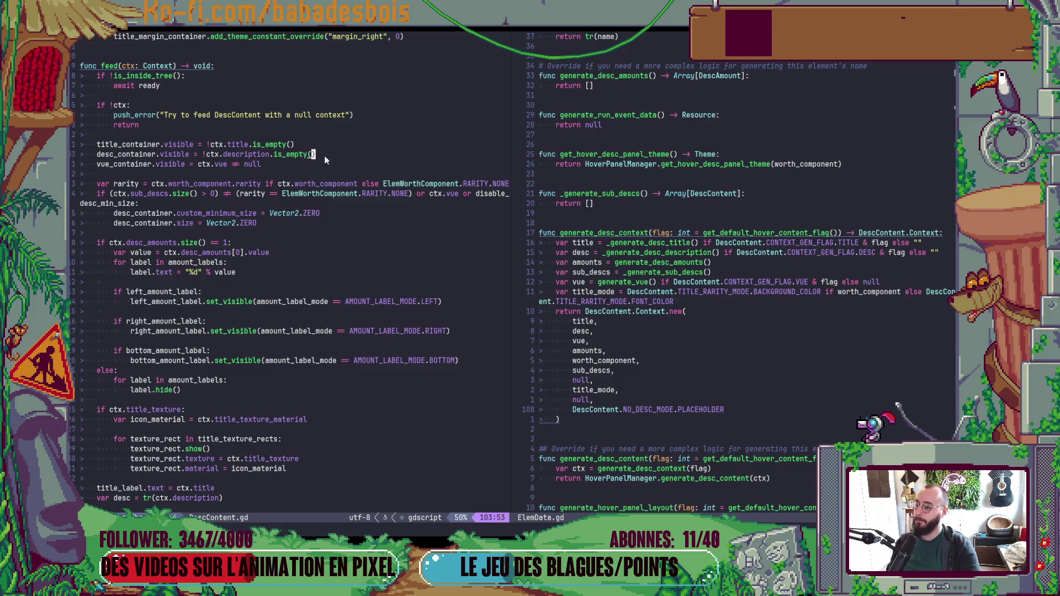
{"action": "key", "text": "alt+Tab"}
{"action": "key", "text": "Tab"}
{"action": "key", "text": "Tab"}
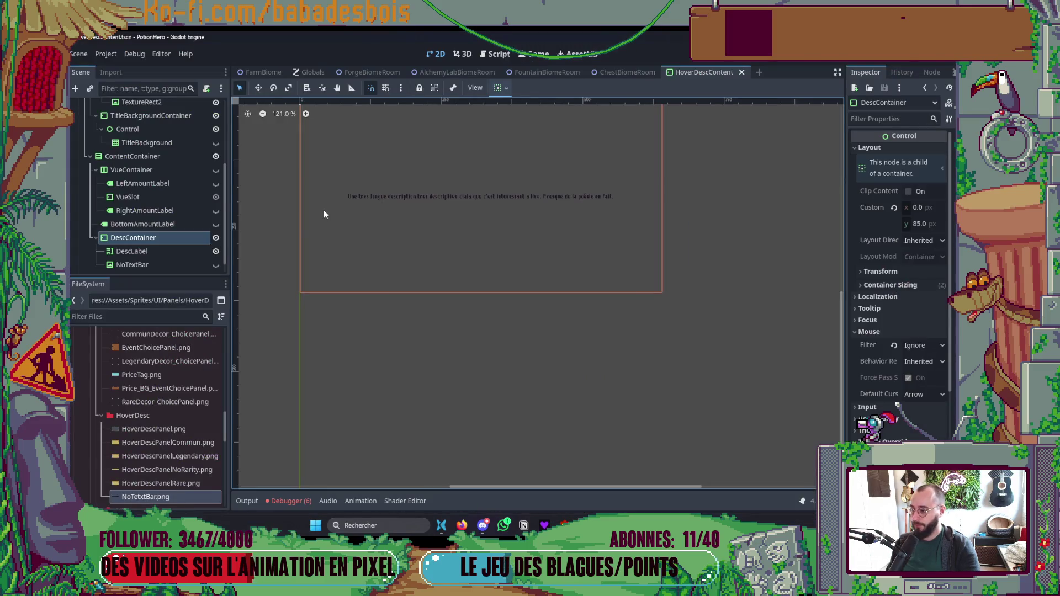
{"action": "key", "text": "alt+Tab"}
{"action": "type", "text": "a and d"}
Step: Require ctx.no_desc_mode == NO_DESC_MODE.HIDDEN in the desc_container visibility and save
{"action": "key", "text": "BackSpace"}
{"action": "type", "text": "ctx."}
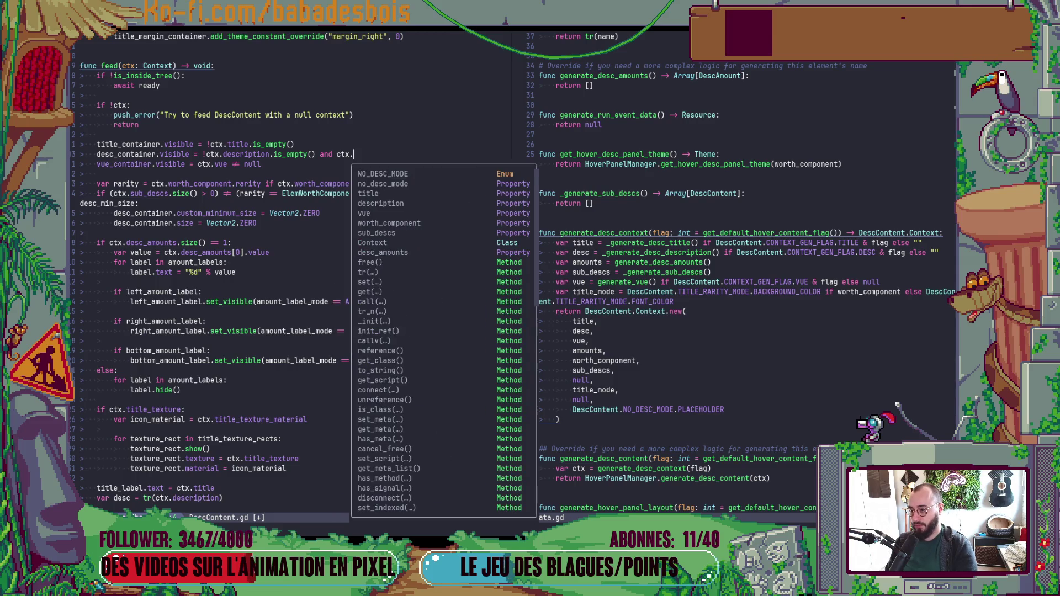
{"action": "type", "text": "no_desc_mode == "}
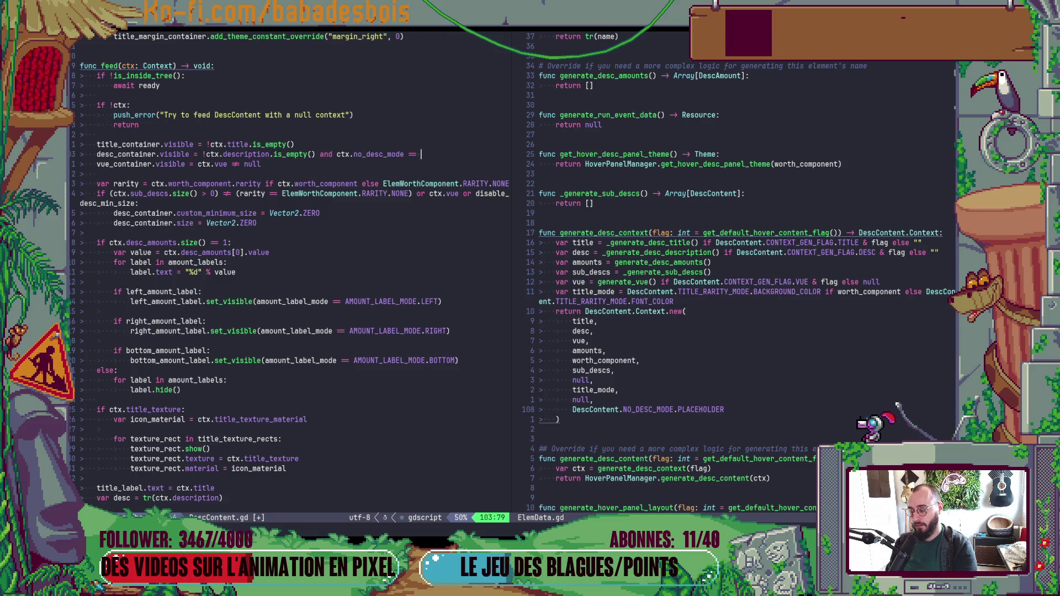
{"action": "type", "text": "NO_DESC_MODE."}
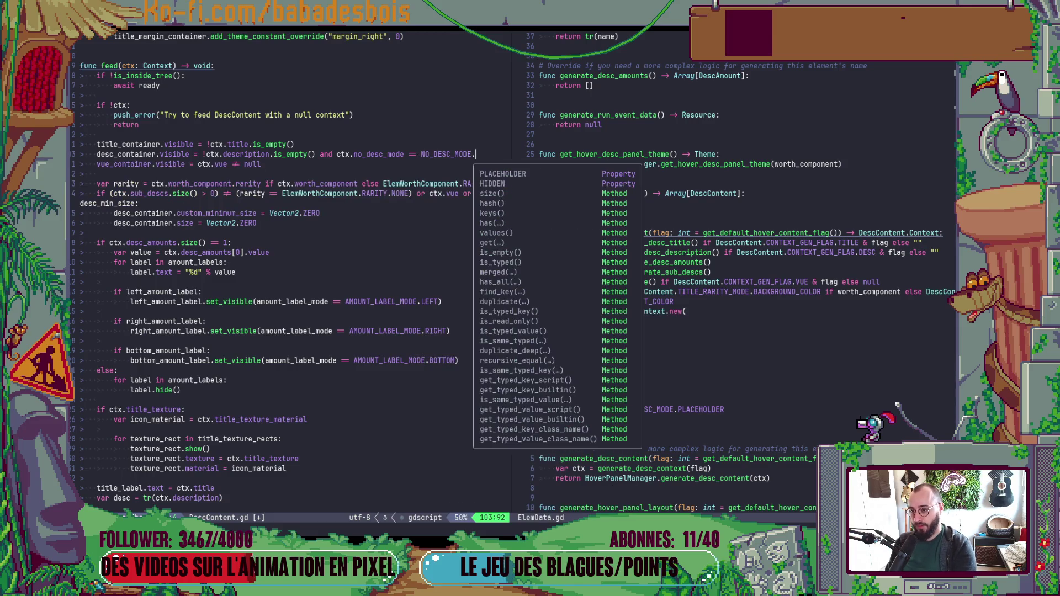
{"action": "key", "text": "Tab"}
{"action": "key", "text": "Escape"}
{"action": "type", "text": ":w"}
{"action": "key", "text": "Return"}
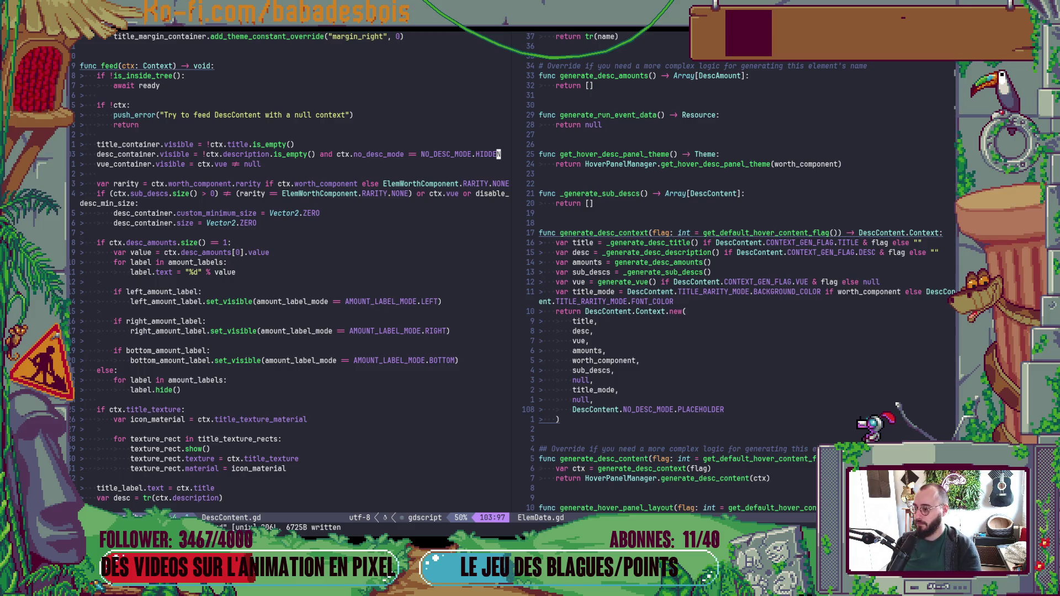
Step: Duplicate the line as description_label.visible = !ctx.description.is_empty() and save
{"action": "key", "text": "y"}
{"action": "key", "text": "y"}
{"action": "key", "text": "p"}
{"action": "key", "text": "B"}
{"action": "key", "text": "B"}
{"action": "key", "text": "B"}
{"action": "key", "text": "B"}
{"action": "key", "text": "B"}
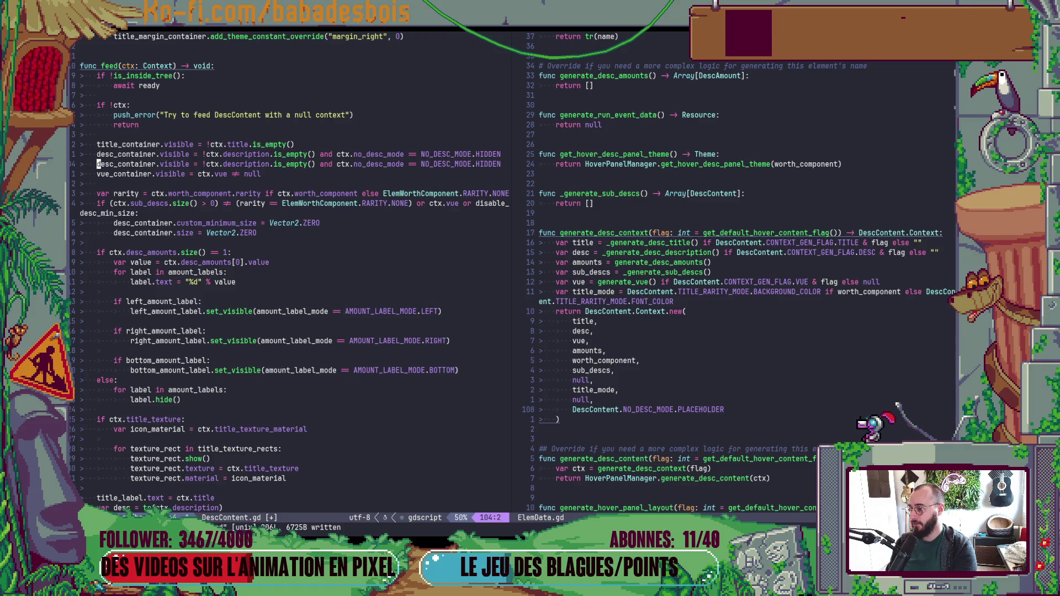
{"action": "type", "text": "cwdesc"}
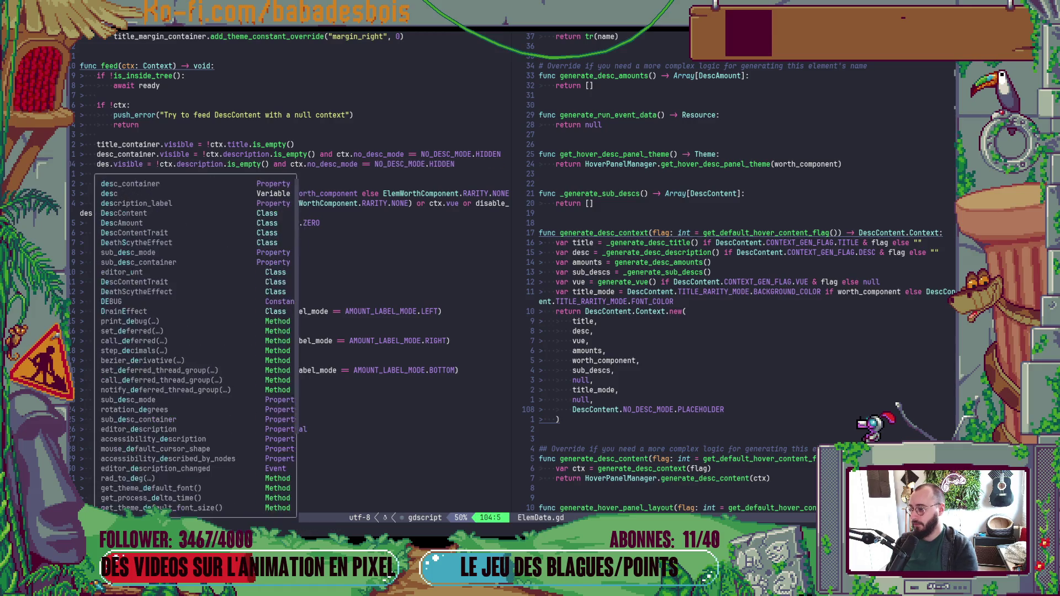
{"action": "key", "text": "Return"}
{"action": "key", "text": "Escape"}
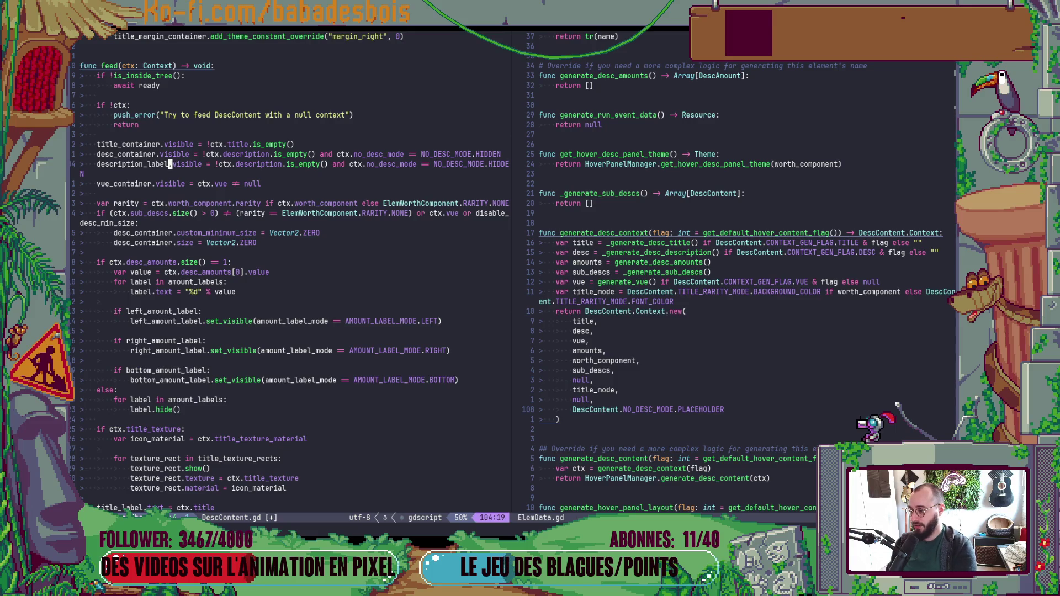
{"action": "key", "text": "w"}
{"action": "key", "text": "w"}
{"action": "key", "text": "w"}
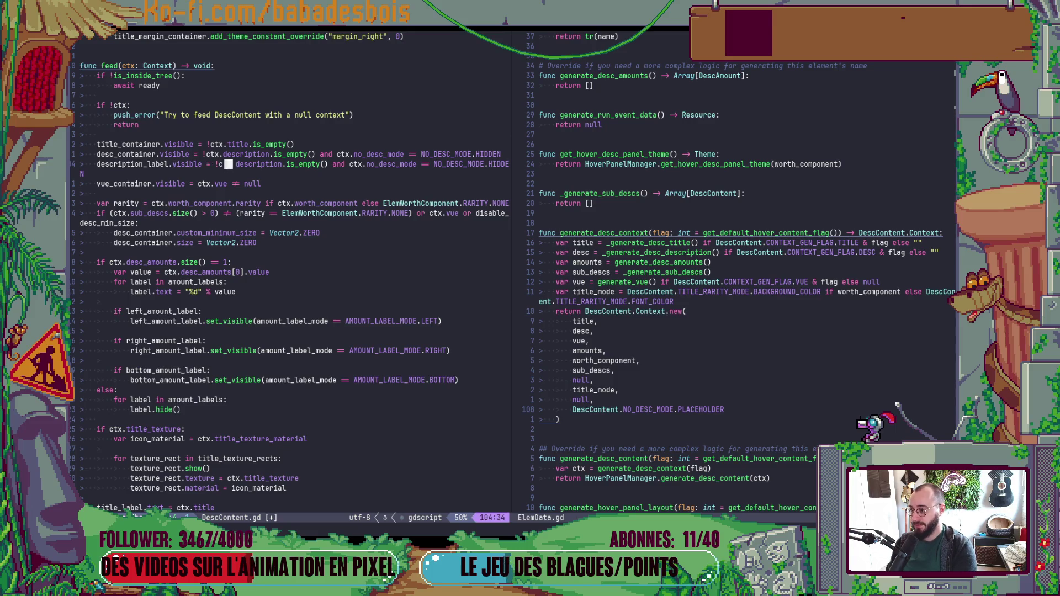
{"action": "key", "text": "w"}
{"action": "key", "text": "w"}
{"action": "key", "text": "w"}
{"action": "type", "text": "Dx:w"}
{"action": "key", "text": "Return"}
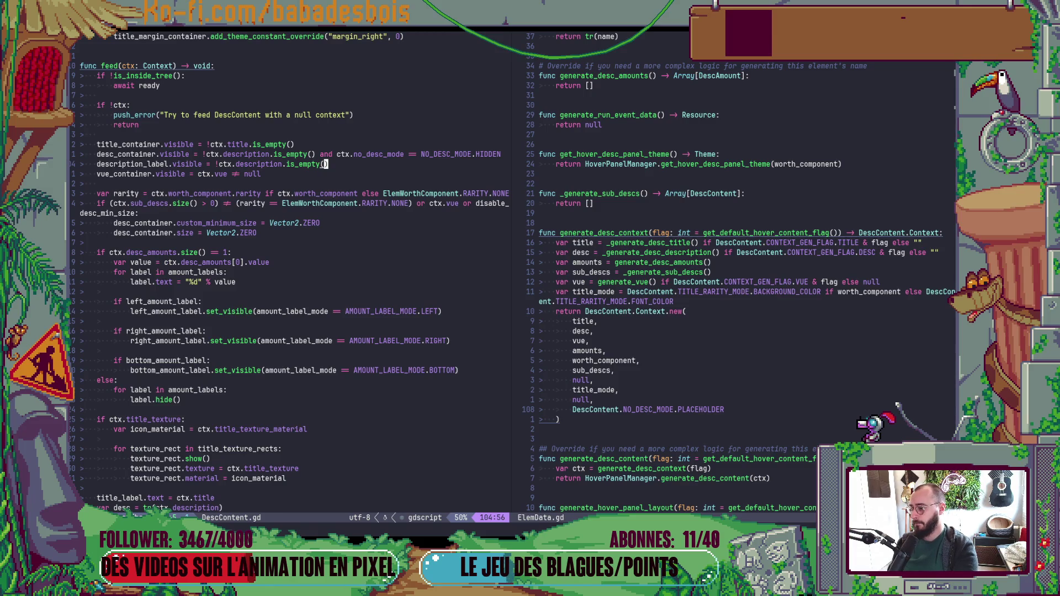
{"action": "scroll", "coordinate": [293, 265], "scroll_direction": "down", "scroll_amount": 4}
{"action": "left_click", "coordinate": [178, 272]}
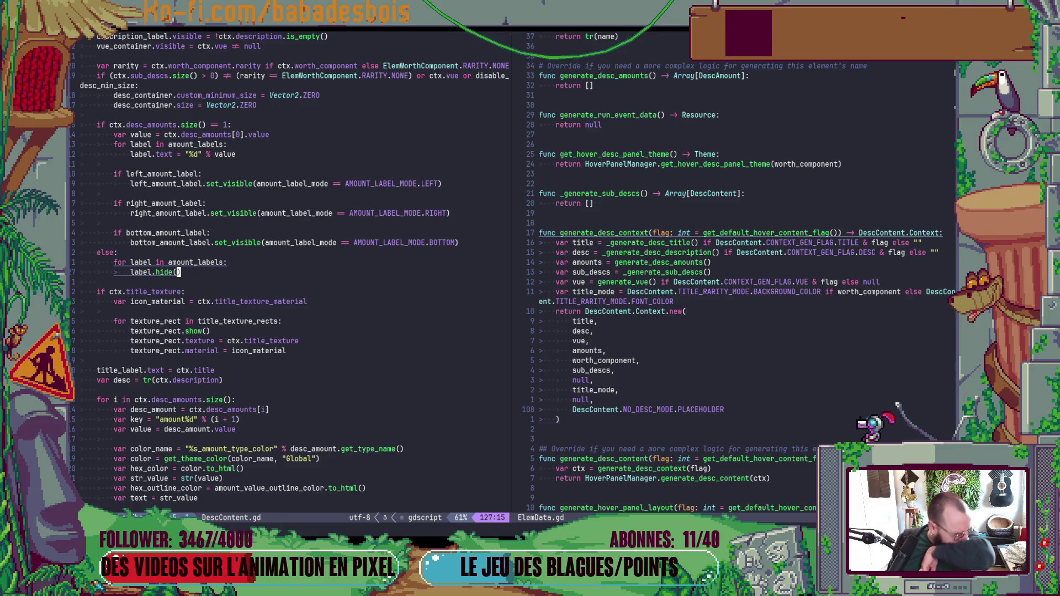
Step: Open a new line below the sub_desc_container export in the Nodes group
{"action": "key", "text": "j"}
{"action": "key", "text": "j"}
{"action": "key", "text": "j"}
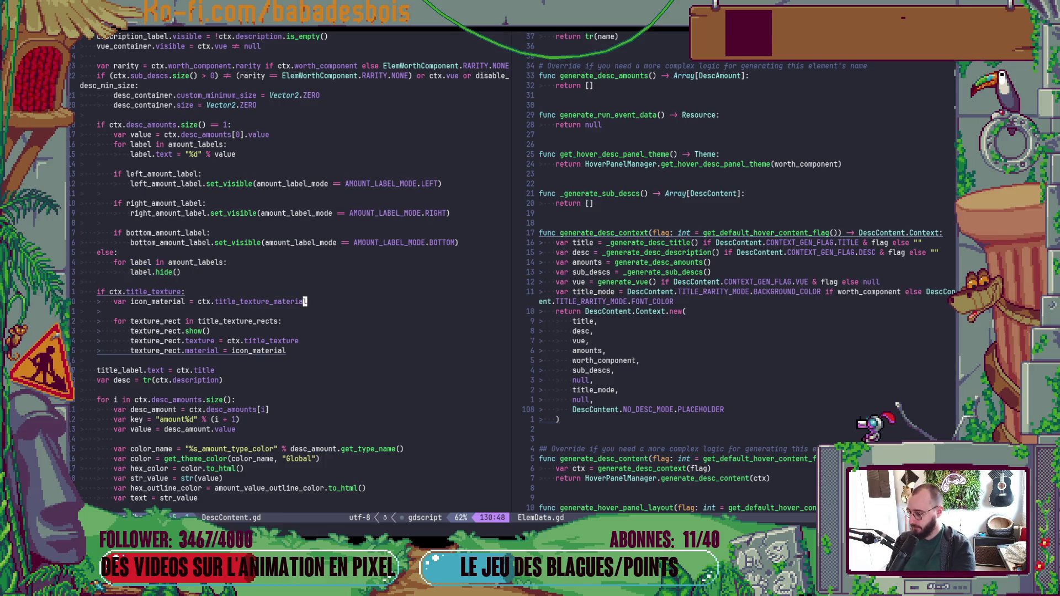
{"action": "key", "text": "j"}
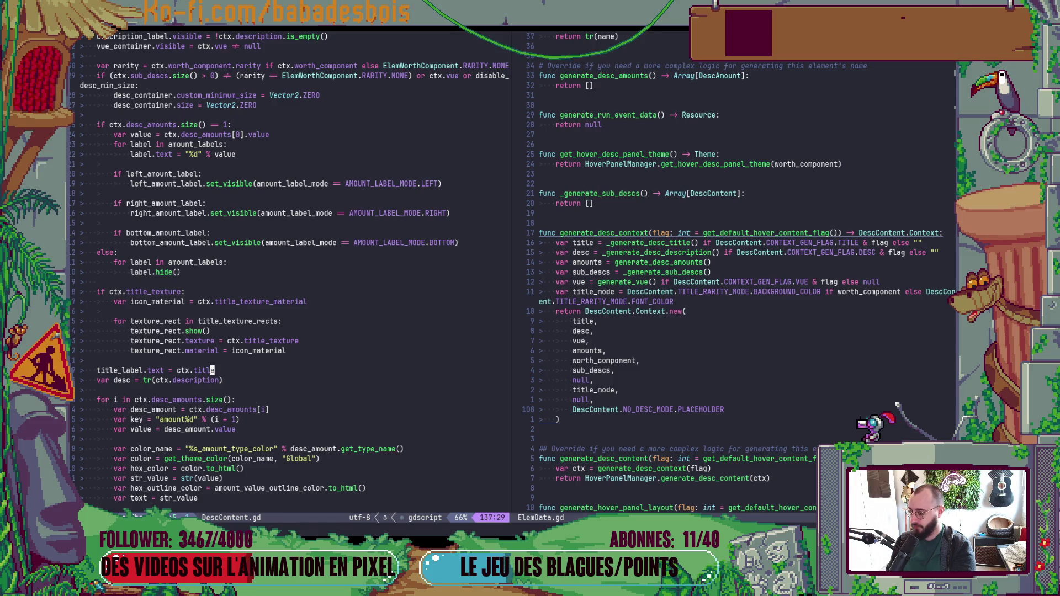
{"action": "key", "text": "ctrl+o"}
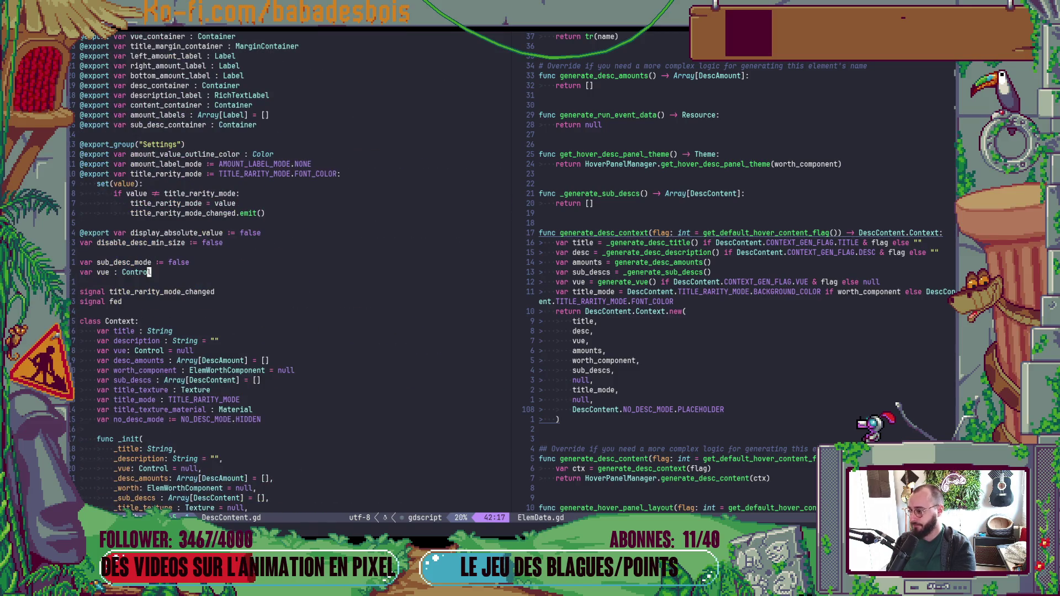
{"action": "key", "text": "j"}
{"action": "key", "text": "j"}
{"action": "key", "text": "j"}
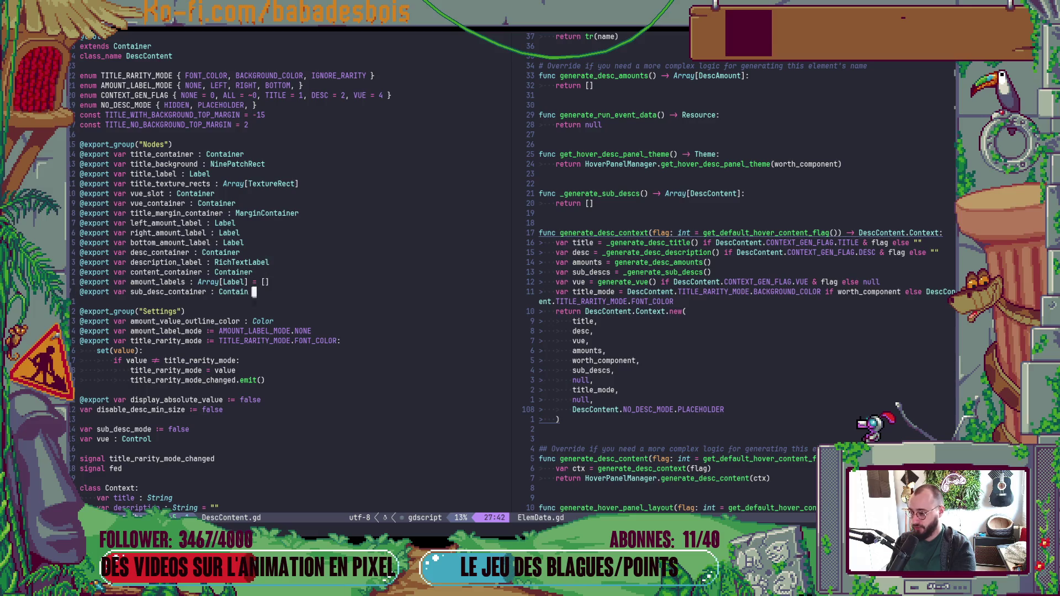
{"action": "key", "text": "A"}
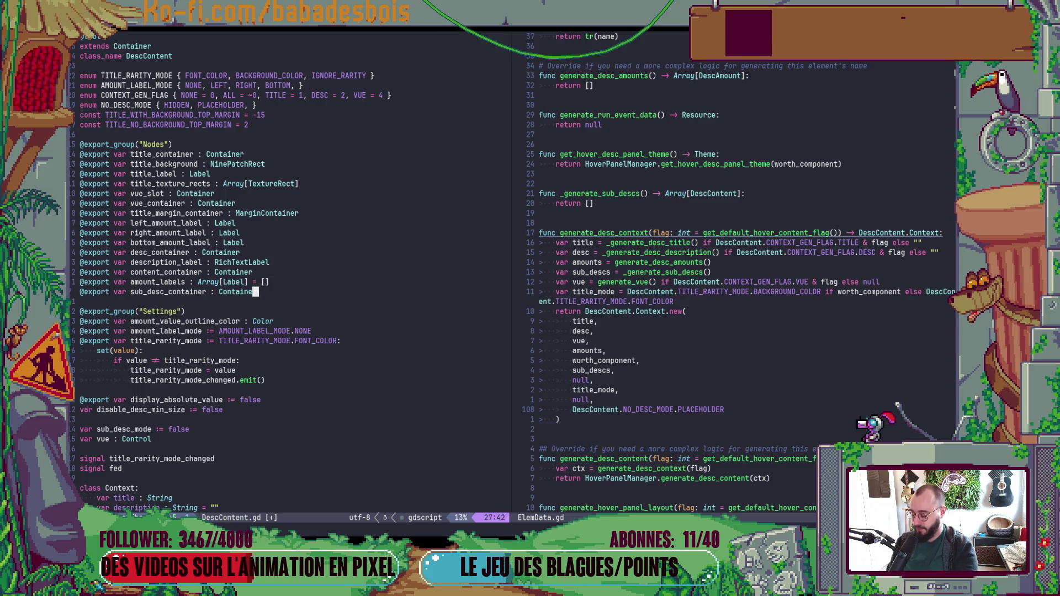
{"action": "key", "text": "Return"}
{"action": "type", "text": "@exporrt"}
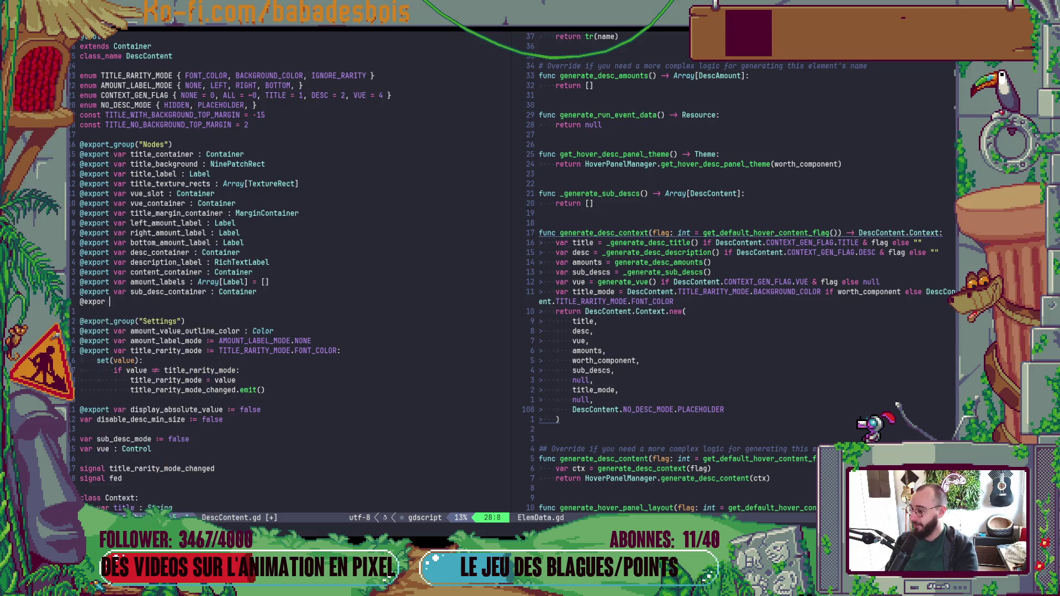
{"action": "key", "text": "BackSpace"}
{"action": "key", "text": "BackSpace"}
{"action": "key", "text": "BackSpace"}
{"action": "type", "text": "t var ba"}
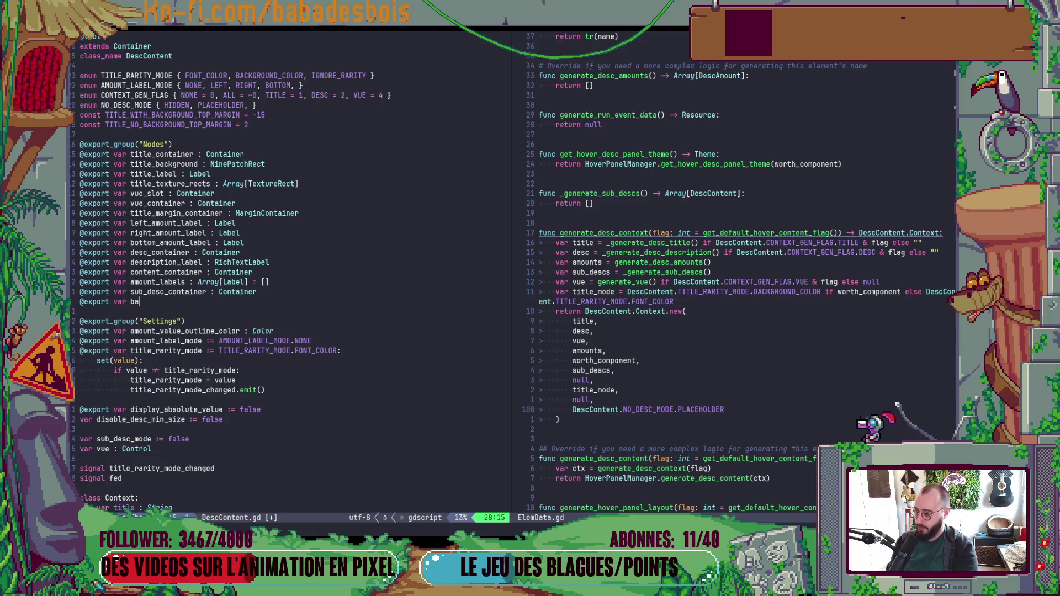
{"action": "key", "text": "BackSpace"}
{"action": "type", "text": "no_text_"}
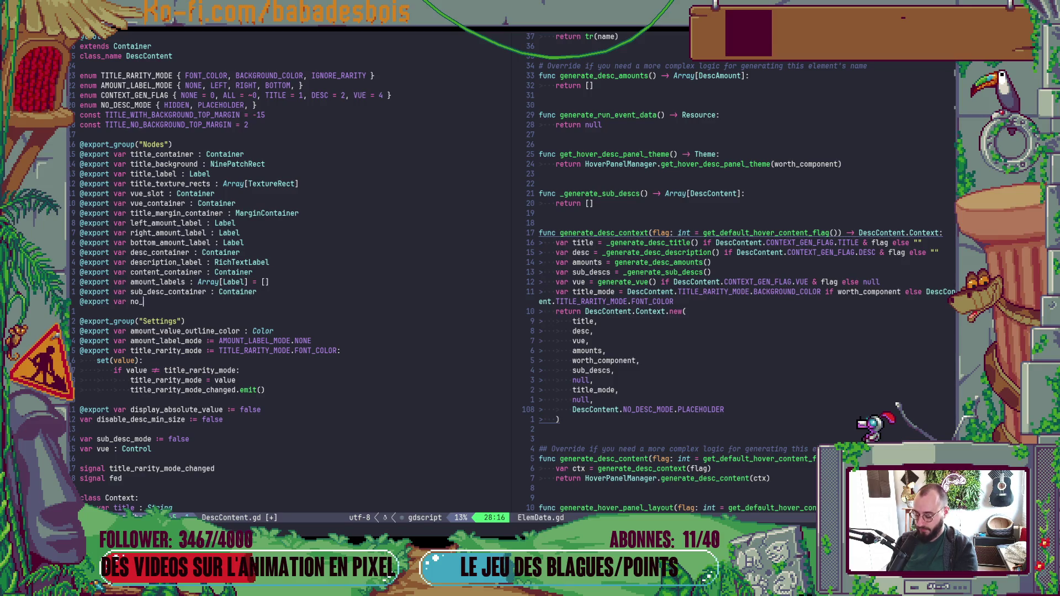
{"action": "type", "text": "bar"}
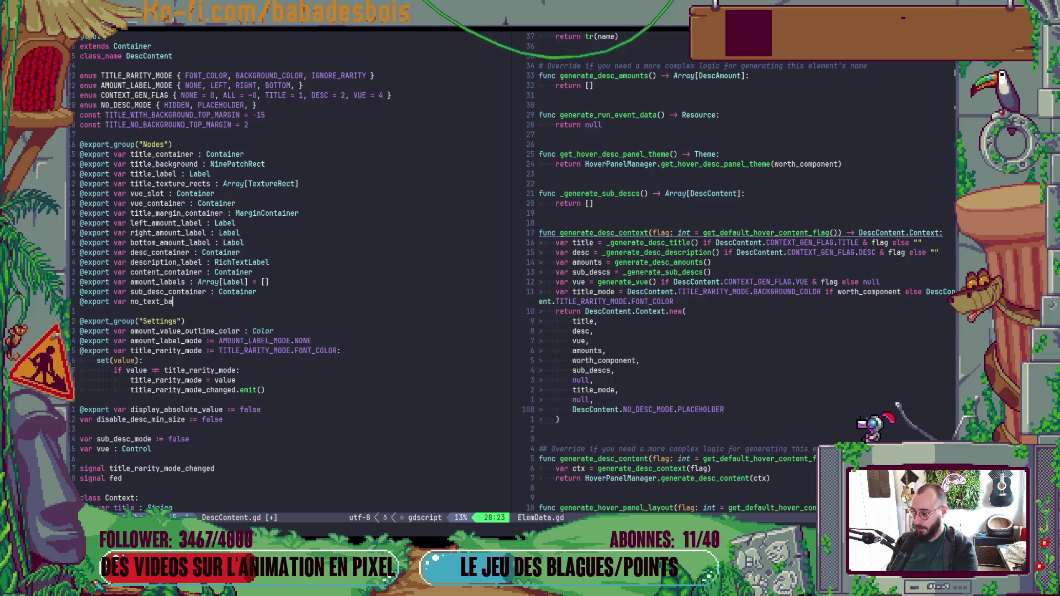
{"action": "key", "text": "BackSpace"}
{"action": "key", "text": "BackSpace"}
{"action": "key", "text": "BackSpace"}
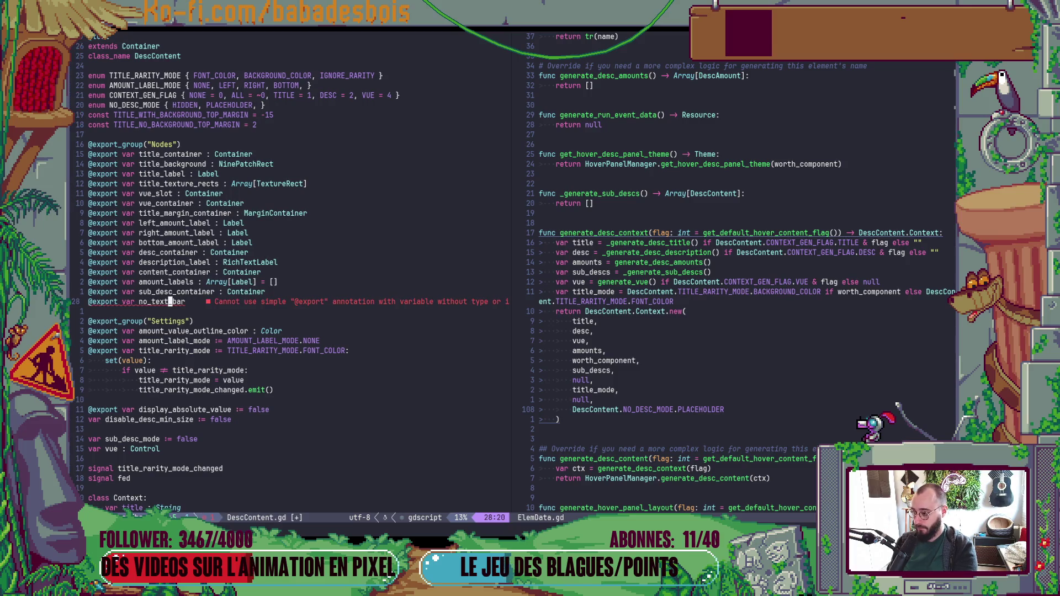
{"action": "type", "text": "pla"}
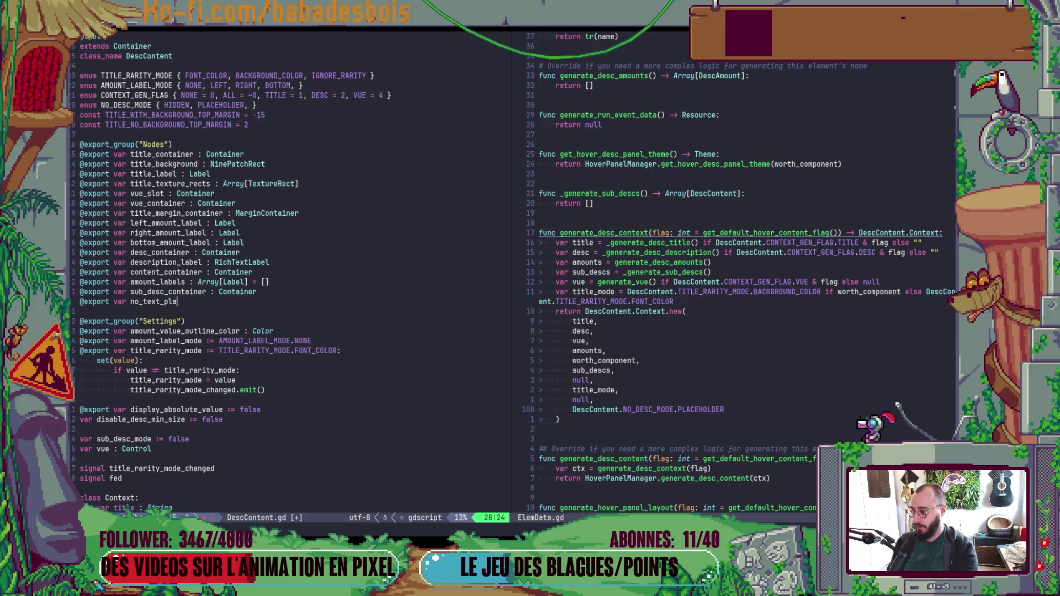
{"action": "type", "text": "ceholder"}
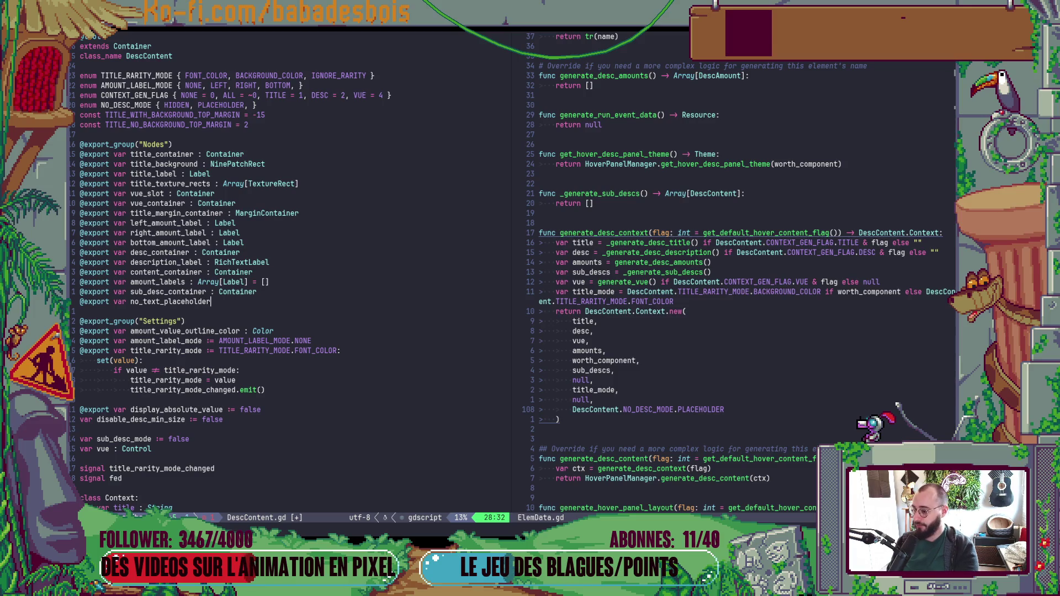
{"action": "type", "text": " : Texture"}
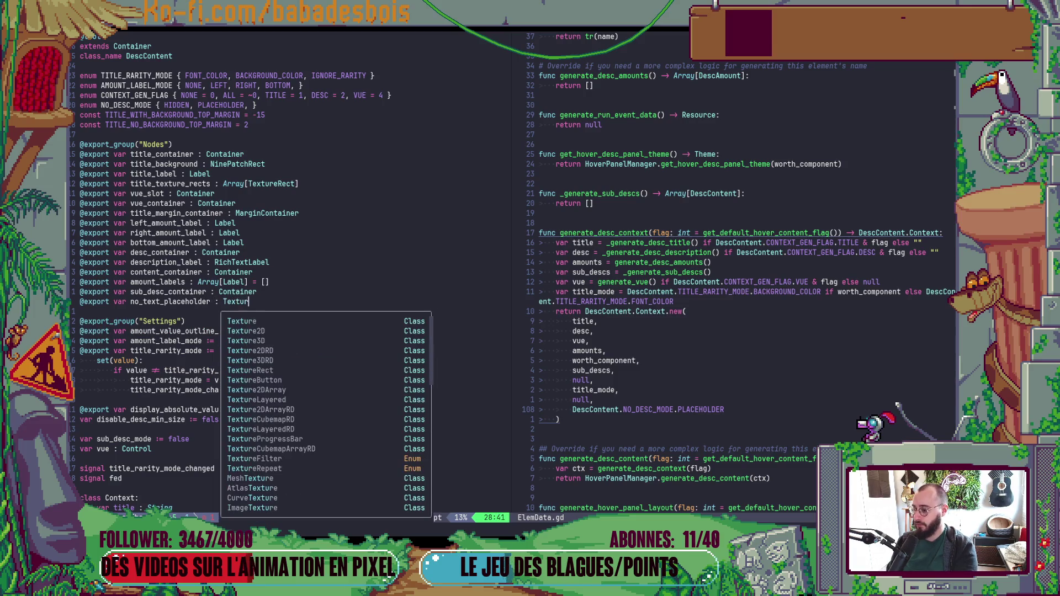
{"action": "key", "text": "Escape"}
{"action": "type", "text": ":w"}
{"action": "key", "text": "Return"}
Step: Change the type to TextureRect and save DescContent.gd
{"action": "key", "text": "alt+Tab"}
{"action": "key", "text": "alt+Tab"}
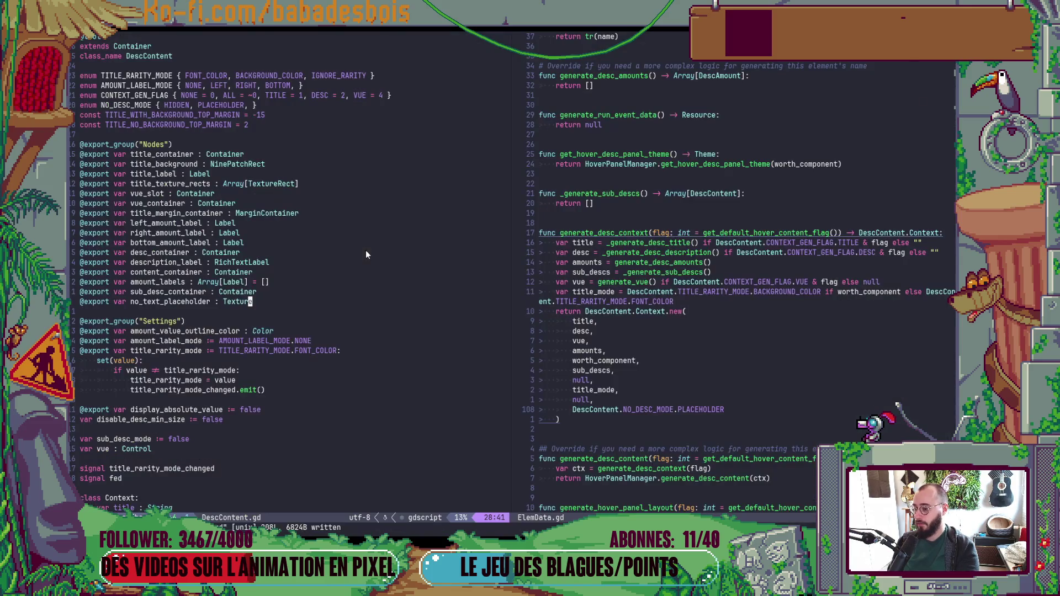
{"action": "type", "text": "aRect"}
{"action": "key", "text": "Escape"}
{"action": "type", "text": ":w"}
{"action": "key", "text": "Return"}
{"action": "key", "text": "alt+Tab"}
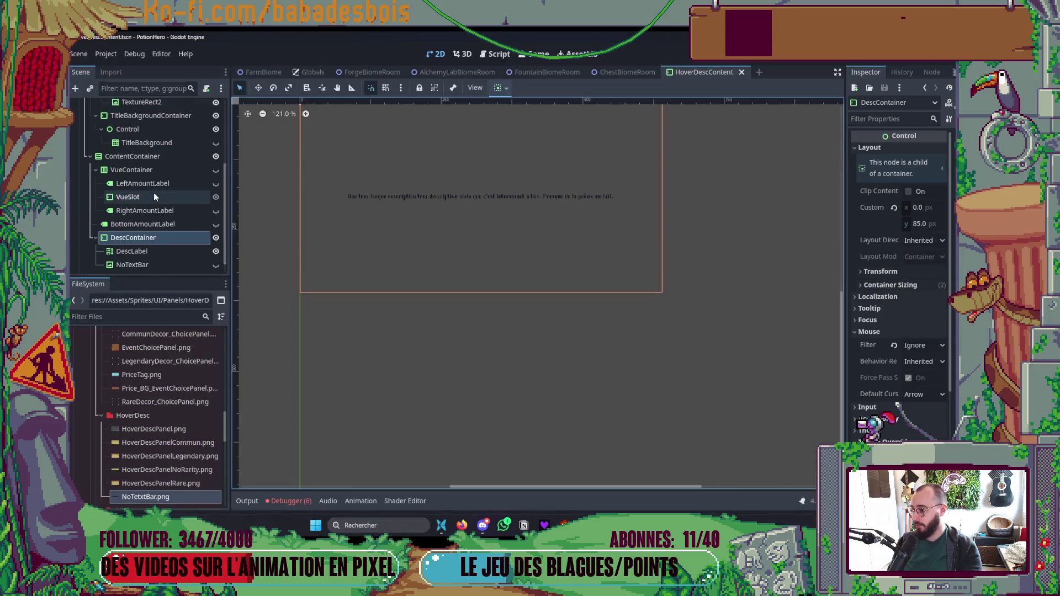
Step: Rename the NoTextBar node to NoTextPlaceholder
{"action": "double_click", "coordinate": [160, 266]}
{"action": "left_click", "coordinate": [162, 267]}
{"action": "key", "text": "BackSpace"}
{"action": "type", "text": "laceholder"}
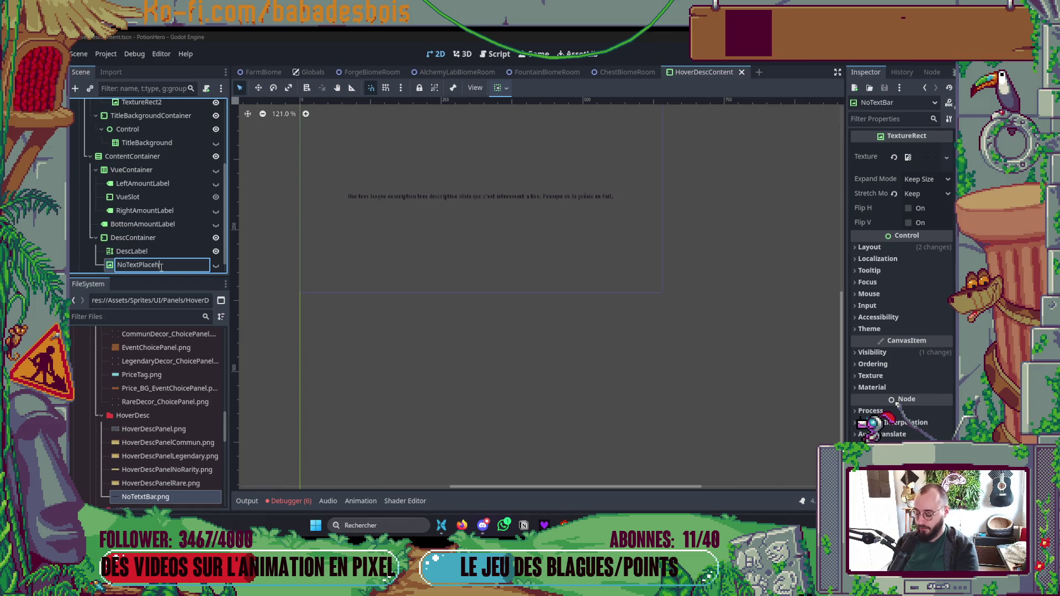
{"action": "key", "text": "Return"}
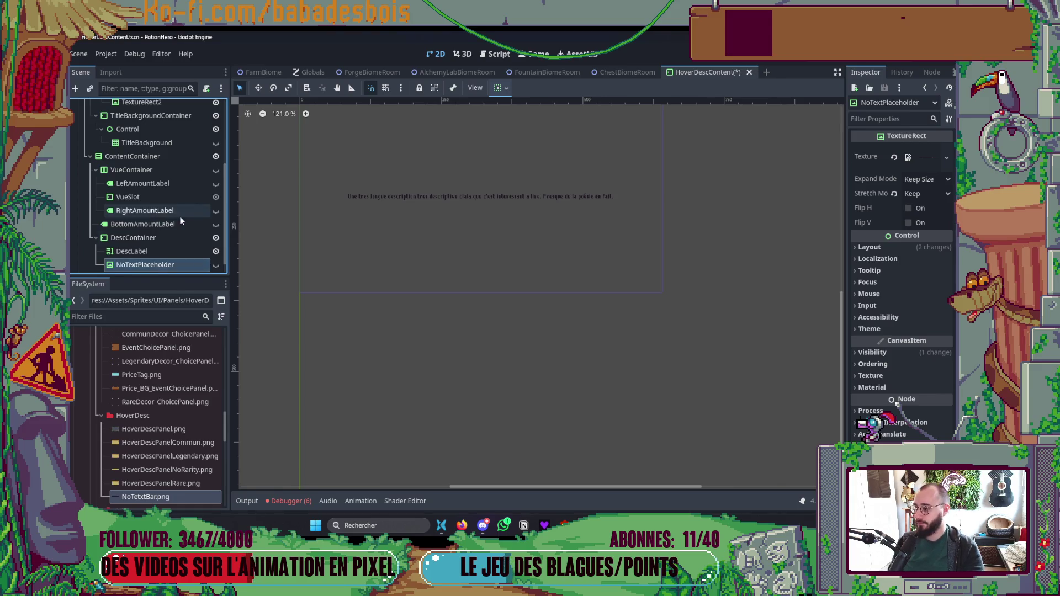
Step: Assign NoTextPlaceholder to HoverDescContent's No Text Placeholder property and save the scene
{"action": "scroll", "coordinate": [143, 182], "scroll_direction": "up", "scroll_amount": 5}
{"action": "left_click", "coordinate": [142, 89]}
{"action": "left_click", "coordinate": [126, 107]}
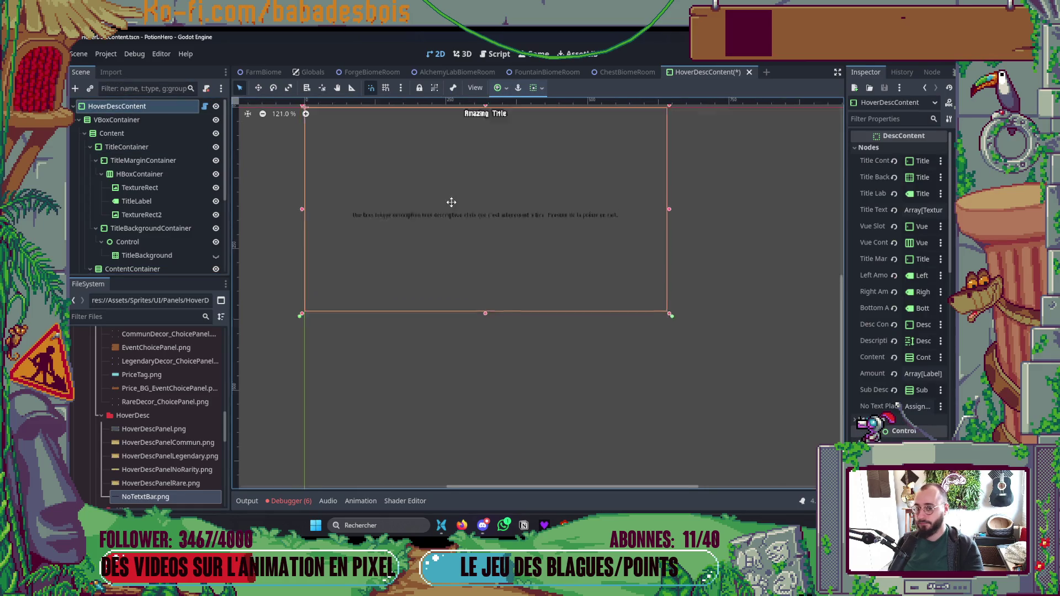
{"action": "key", "text": "ctrl+s"}
{"action": "left_click", "coordinate": [914, 406]}
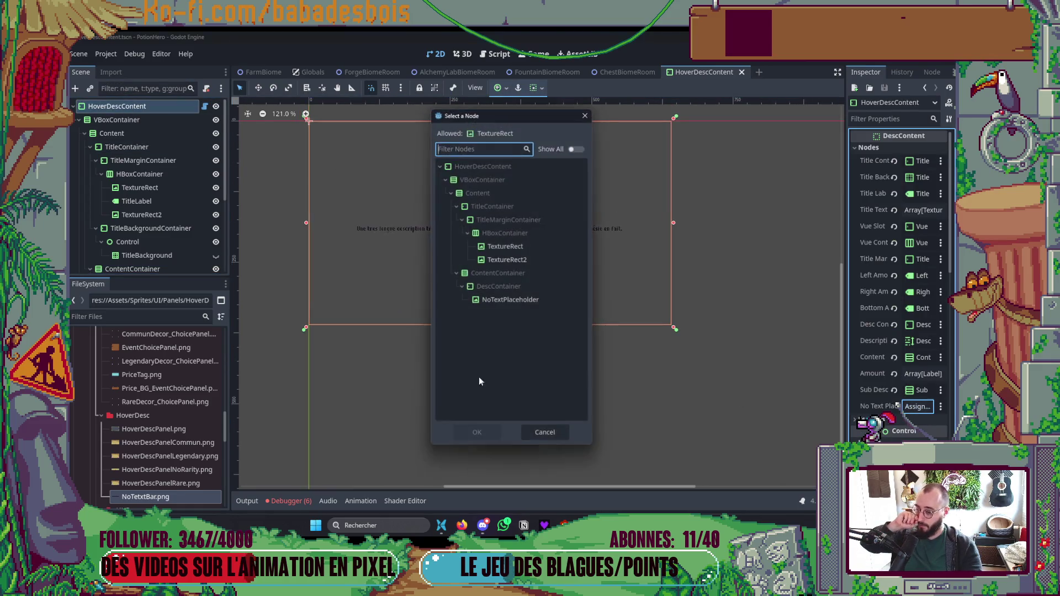
{"action": "double_click", "coordinate": [514, 304]}
{"action": "key", "text": "ctrl+s"}
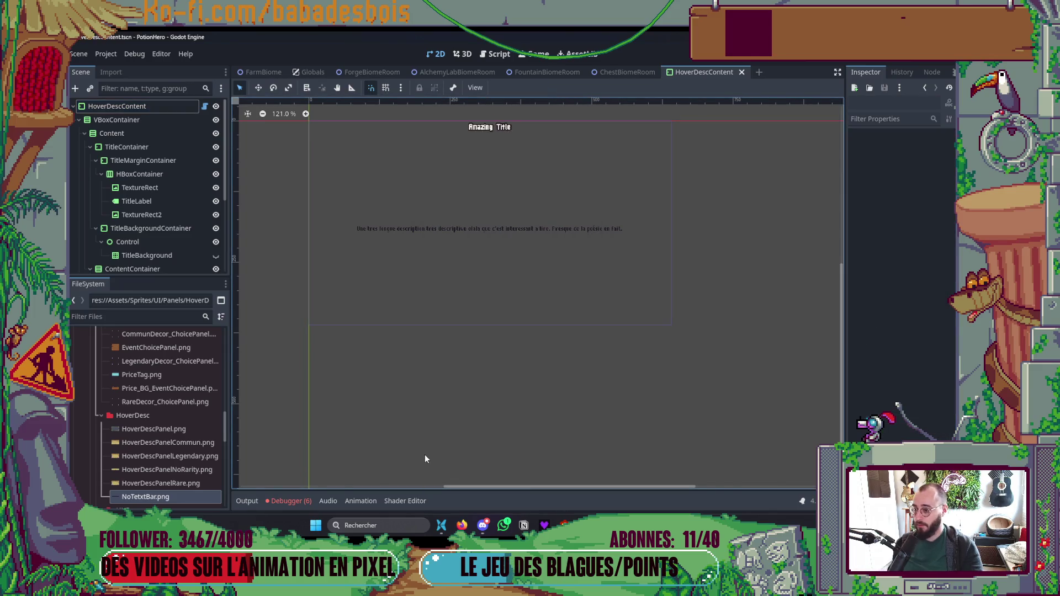
{"action": "key", "text": "alt+Tab"}
{"action": "scroll", "coordinate": [304, 274], "scroll_direction": "down", "scroll_amount": 20}
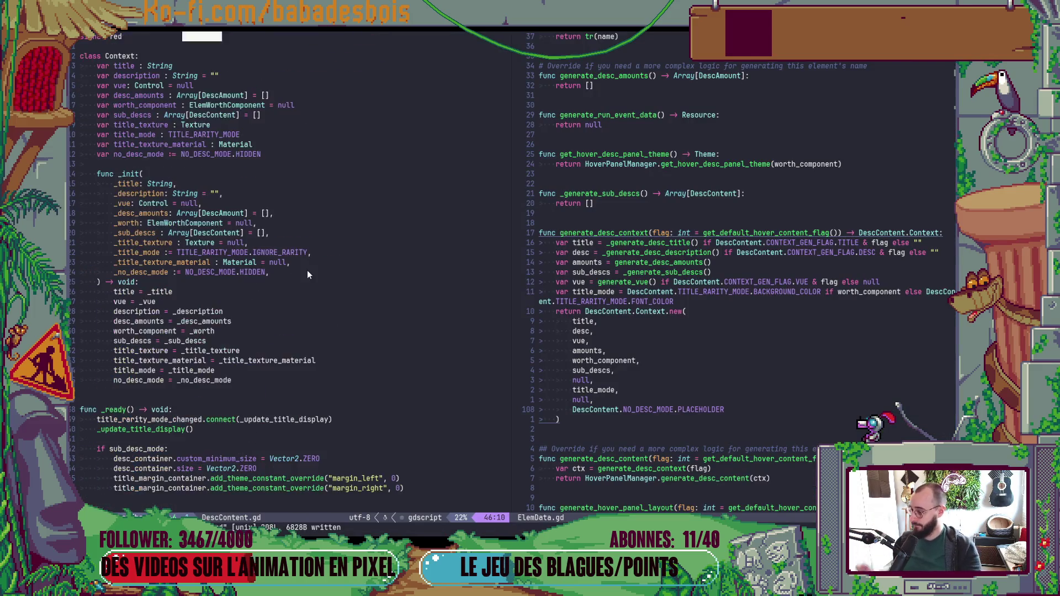
Step: Start a new 'no_text_placeholder.visible =' line below the vue_container visibility line in feed()
{"action": "scroll", "coordinate": [311, 267], "scroll_direction": "down", "scroll_amount": 10}
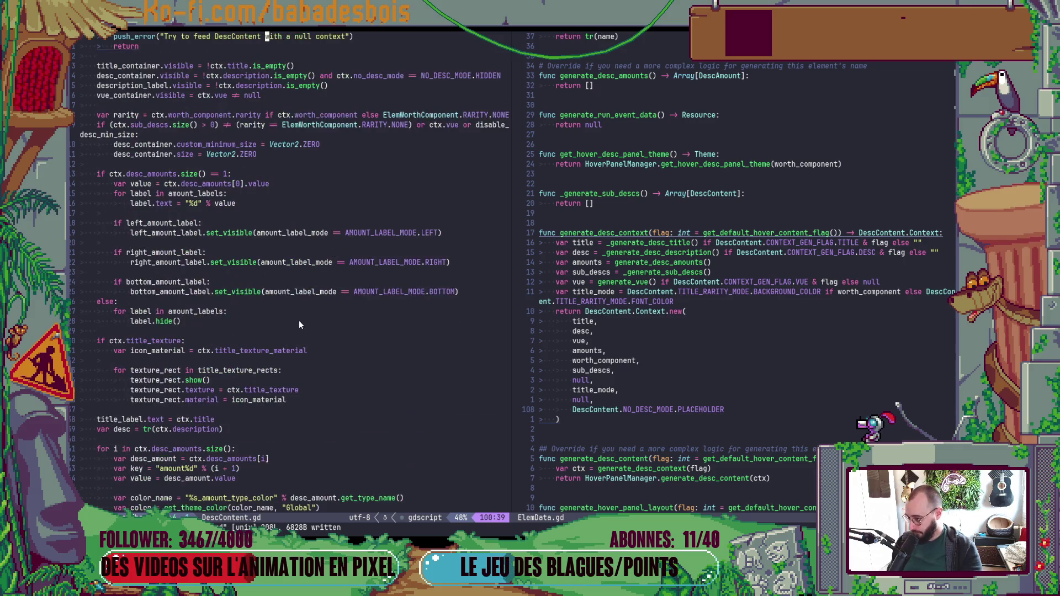
{"action": "scroll", "coordinate": [300, 321], "scroll_direction": "up", "scroll_amount": 3}
{"action": "left_click", "coordinate": [200, 184]}
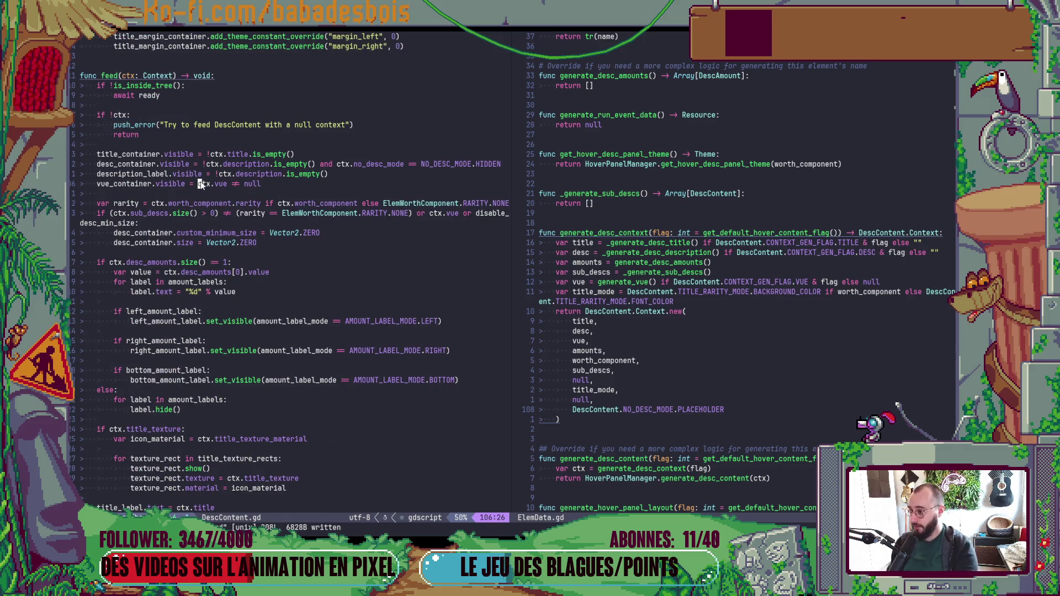
{"action": "key", "text": "o"}
{"action": "key", "text": "ctrl+o"}
{"action": "scroll", "coordinate": [277, 270], "scroll_direction": "down", "scroll_amount": 20}
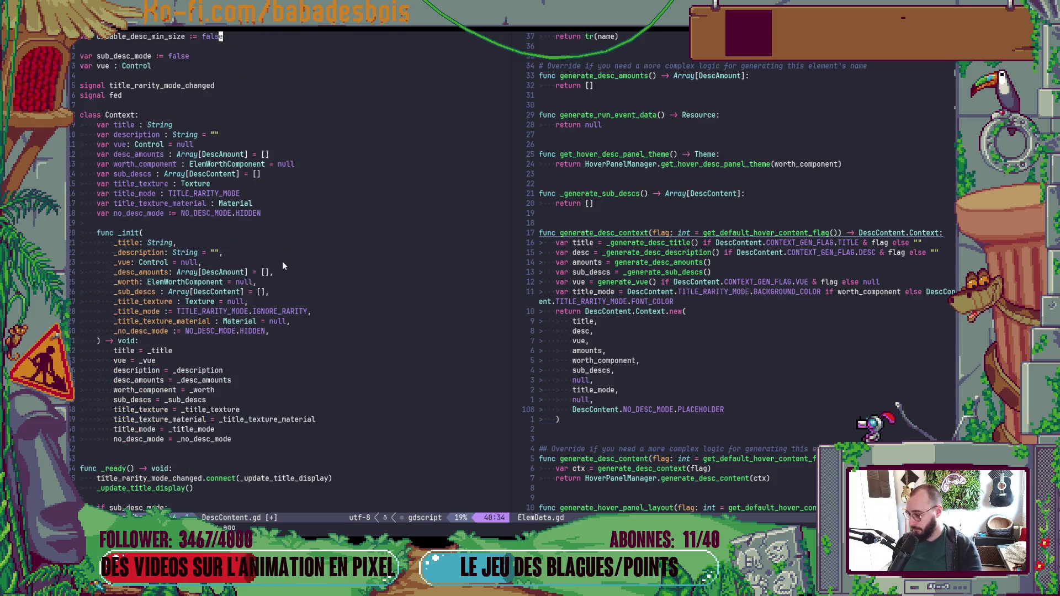
{"action": "scroll", "coordinate": [214, 340], "scroll_direction": "down", "scroll_amount": 4}
{"action": "left_click", "coordinate": [188, 276]}
{"action": "type", "text": "Ono"}
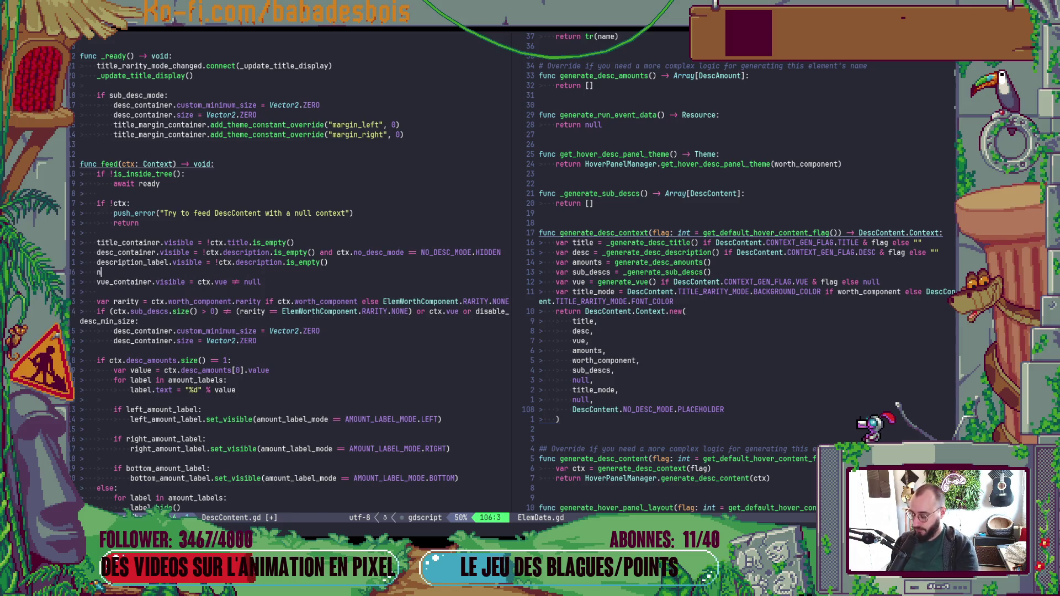
{"action": "key", "text": "Return"}
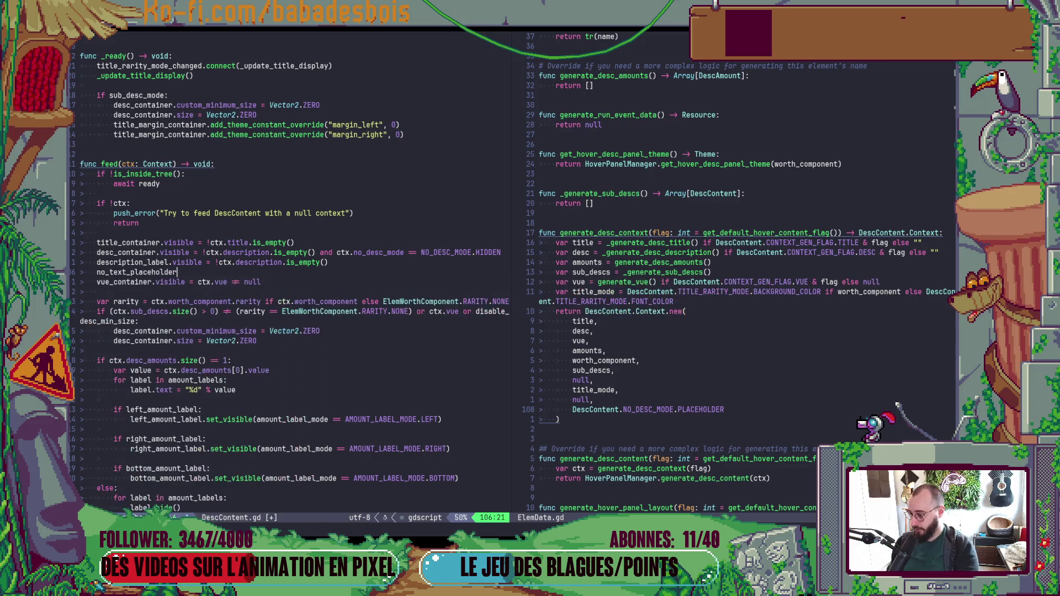
{"action": "type", "text": ".vi"}
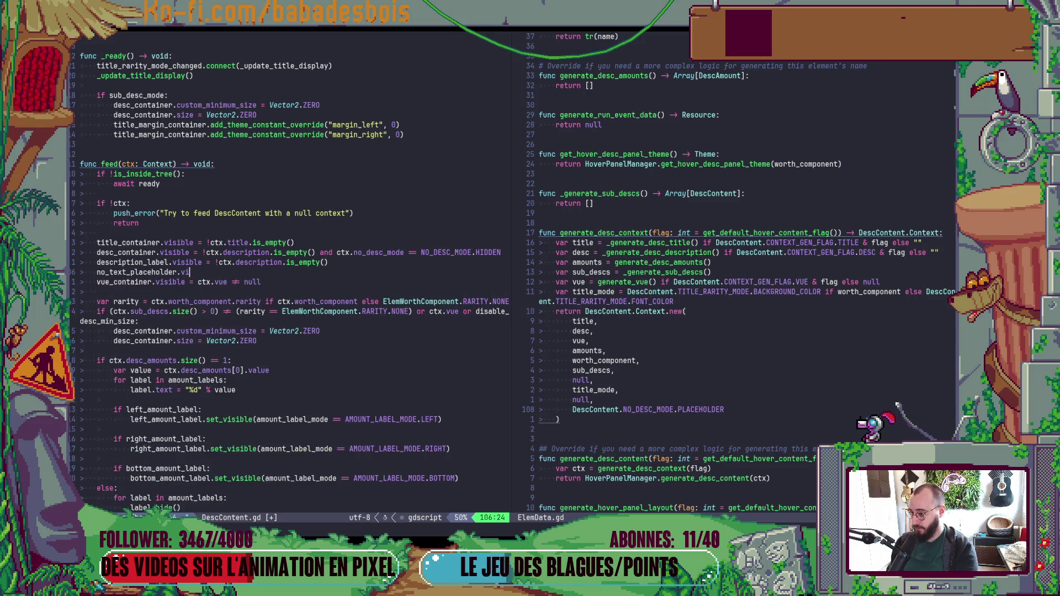
{"action": "type", "text": "sible ="}
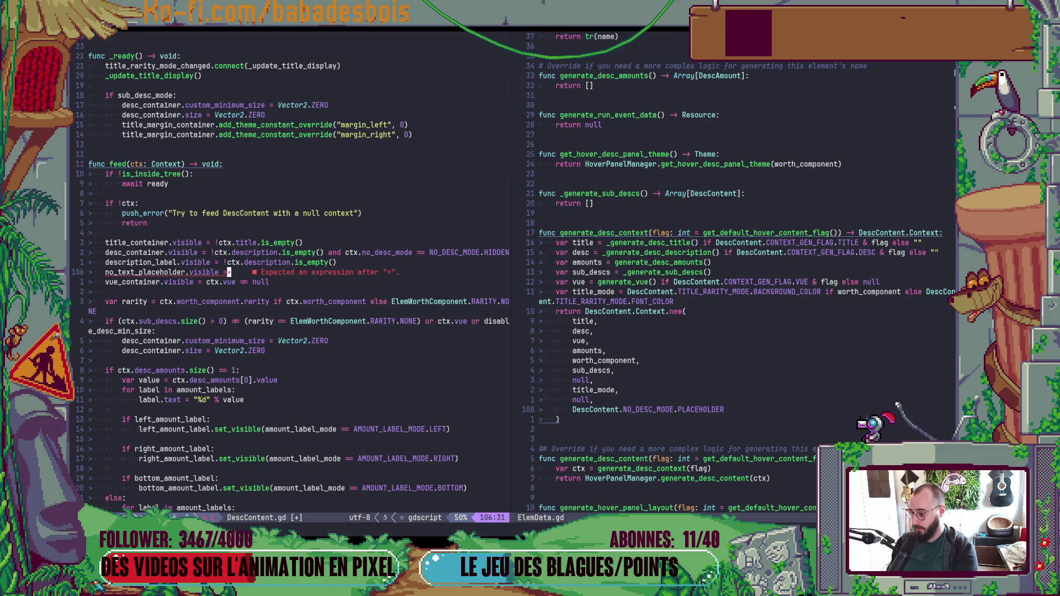
Step: Finish it as '!ctx.description.is_empty() and ctx.no_desc_mode == NO_DESC_MODE.PLACEHOLDER' and save
{"action": "left_click", "coordinate": [212, 252]}
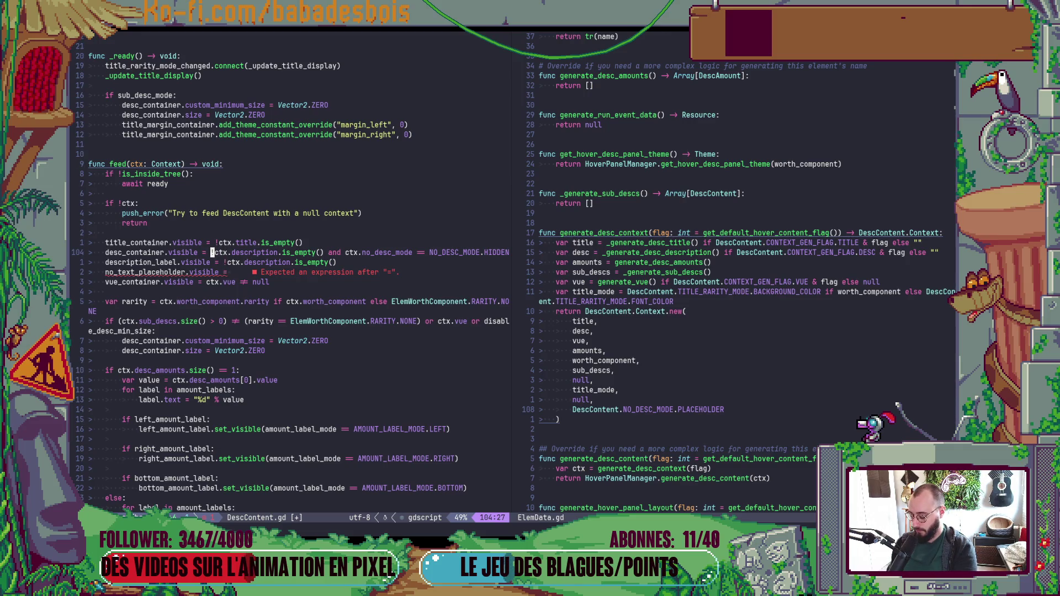
{"action": "key", "text": "j"}
{"action": "key", "text": "j"}
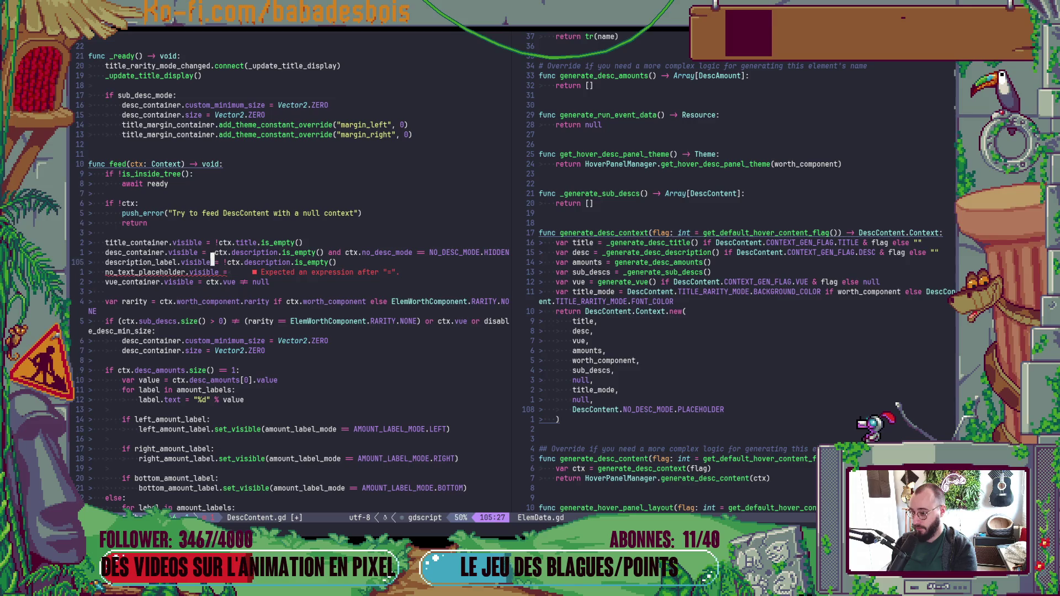
{"action": "type", "text": "A !ctx.description.is_empty() "}
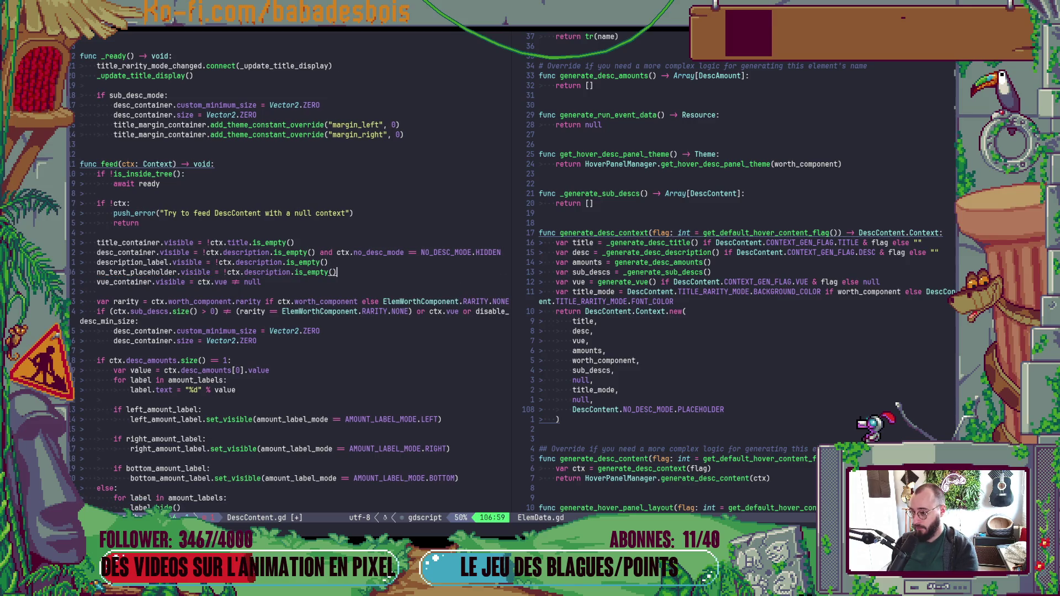
{"action": "type", "text": " and "}
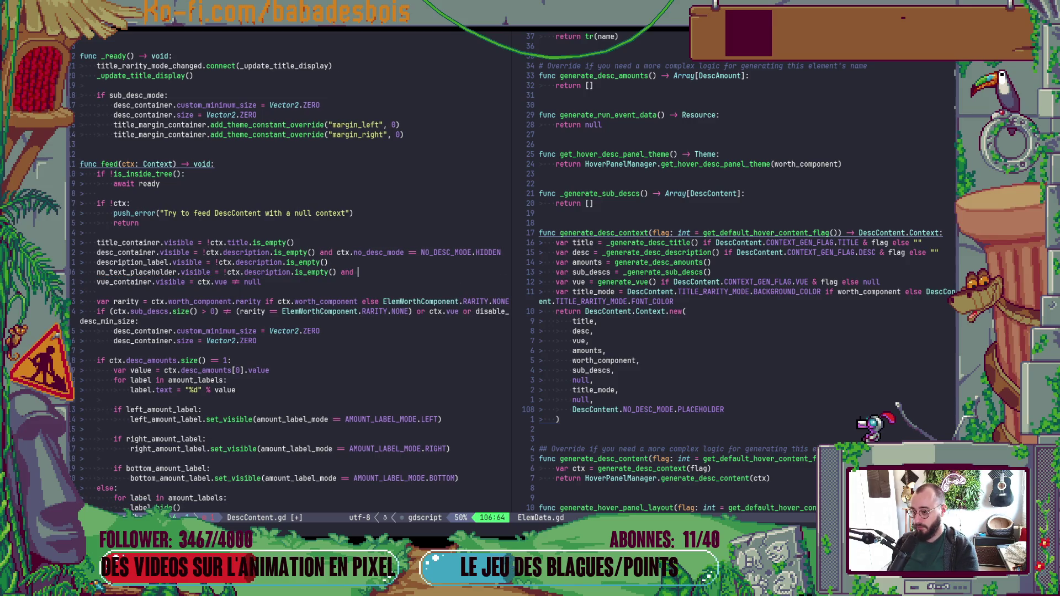
{"action": "type", "text": "ctx.no_desc_mode == NO_DESC_MODE.PLACEHOLDER"}
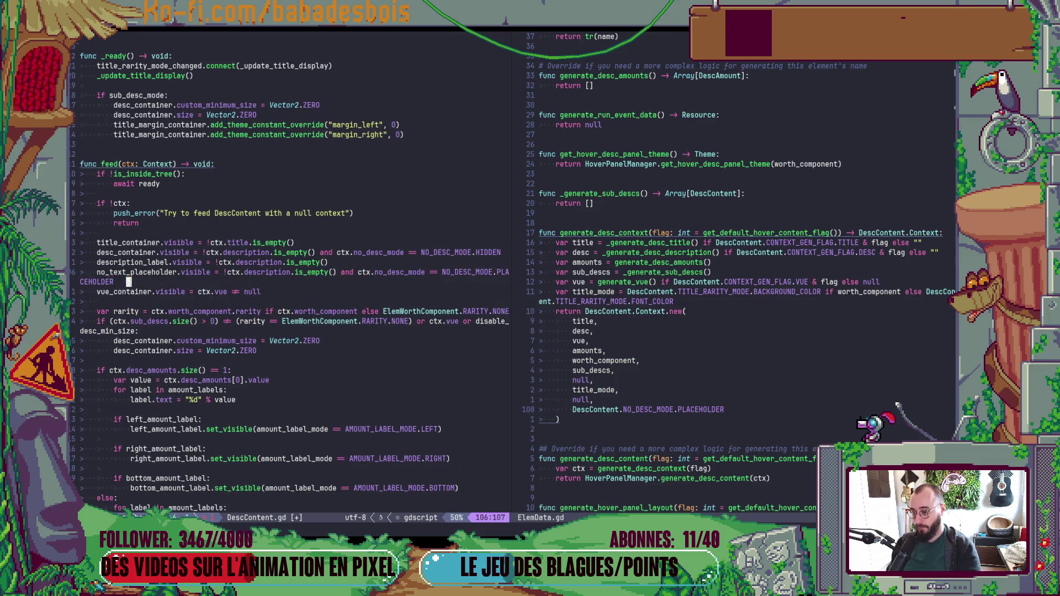
{"action": "key", "text": "alt+Tab"}
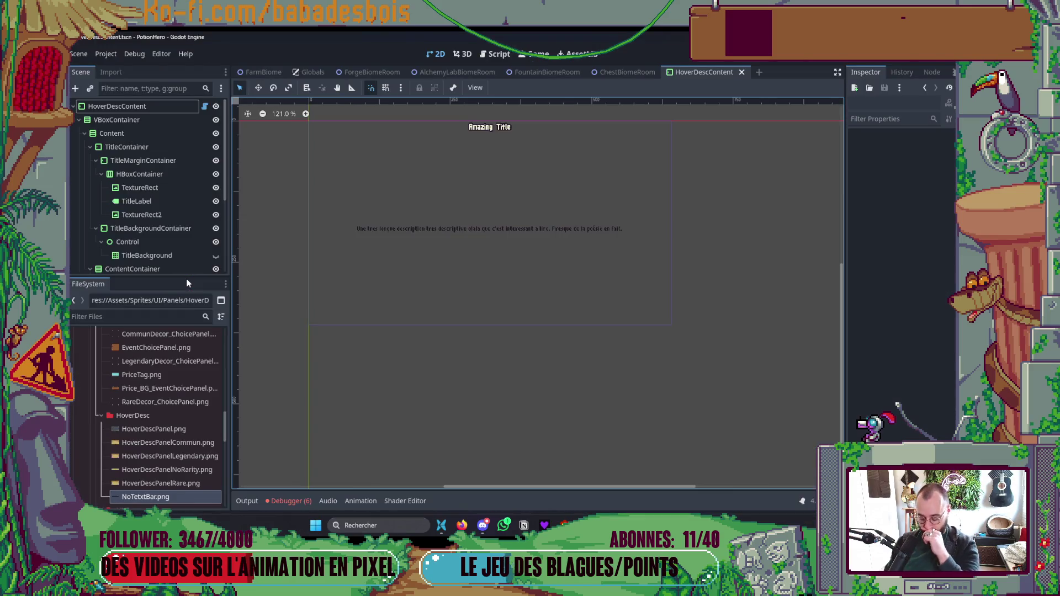
Step: Test-run the game, then see that HoverDescContent's No Text Placeholder property expects a texture type
{"action": "key", "text": "F5"}
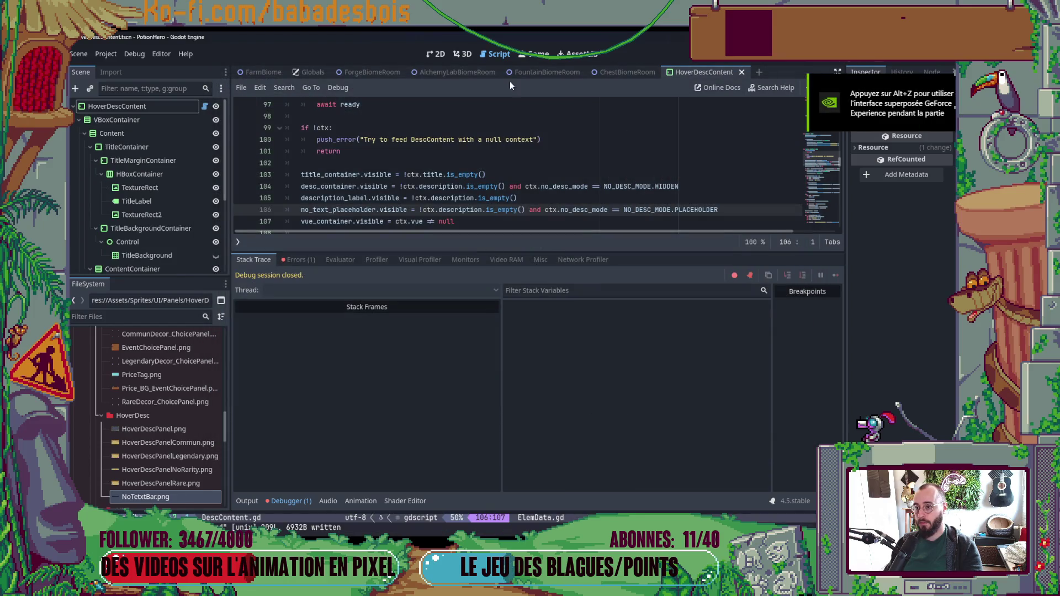
{"action": "left_click", "coordinate": [436, 55]}
{"action": "left_click", "coordinate": [188, 105]}
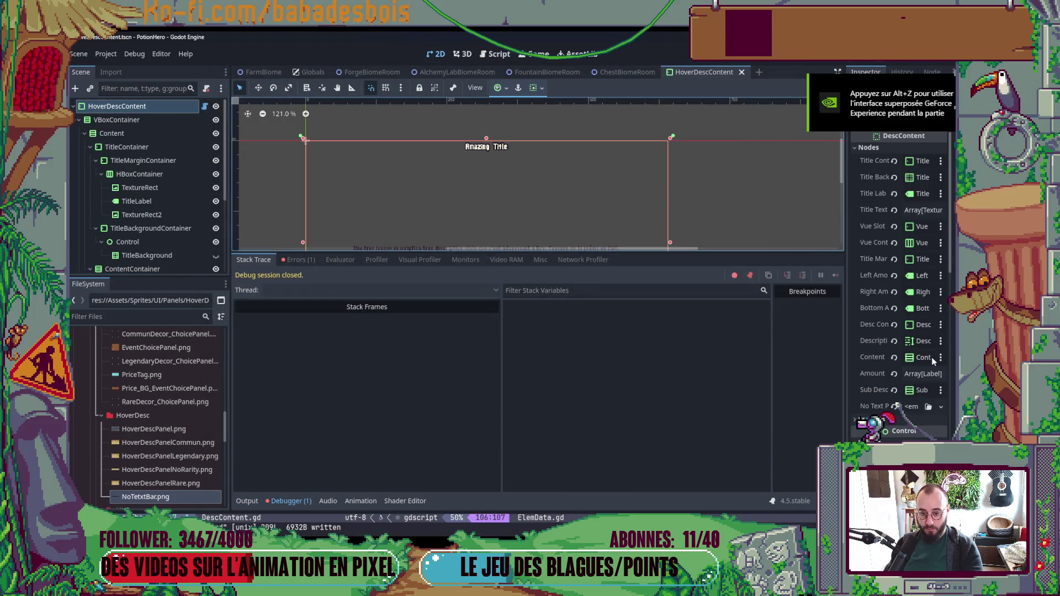
{"action": "left_click", "coordinate": [913, 409]}
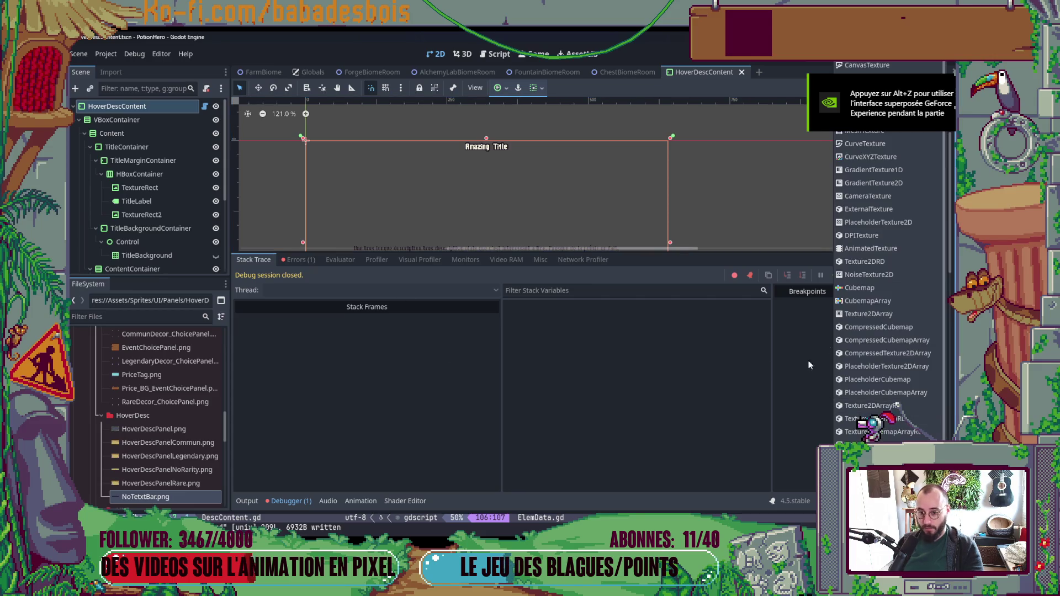
{"action": "left_click", "coordinate": [628, 489]}
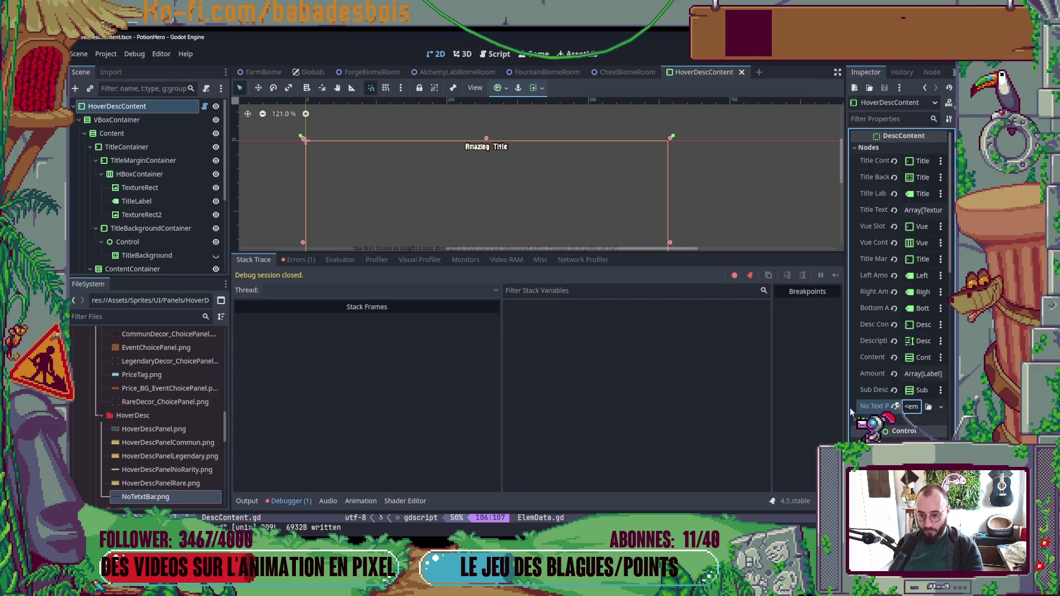
{"action": "left_click_drag", "start_coordinate": [832, 414], "coordinate": [718, 414]}
{"action": "key", "text": "alt+Tab"}
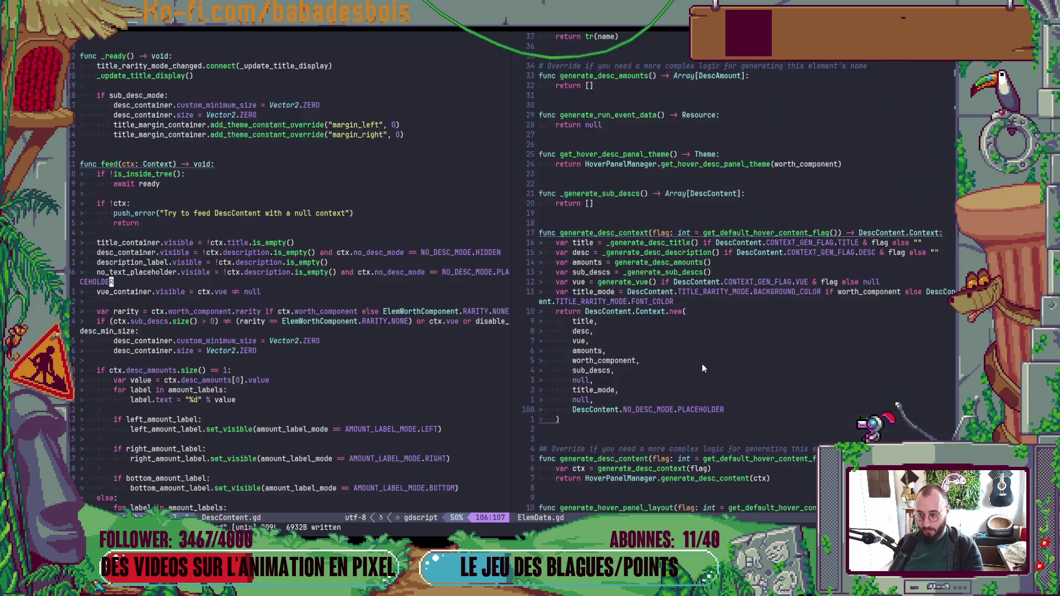
Step: Change the no_text_placeholder export type from Texture to TextureRect and save DescContent.gd
{"action": "scroll", "coordinate": [319, 209], "scroll_direction": "up", "scroll_amount": 15}
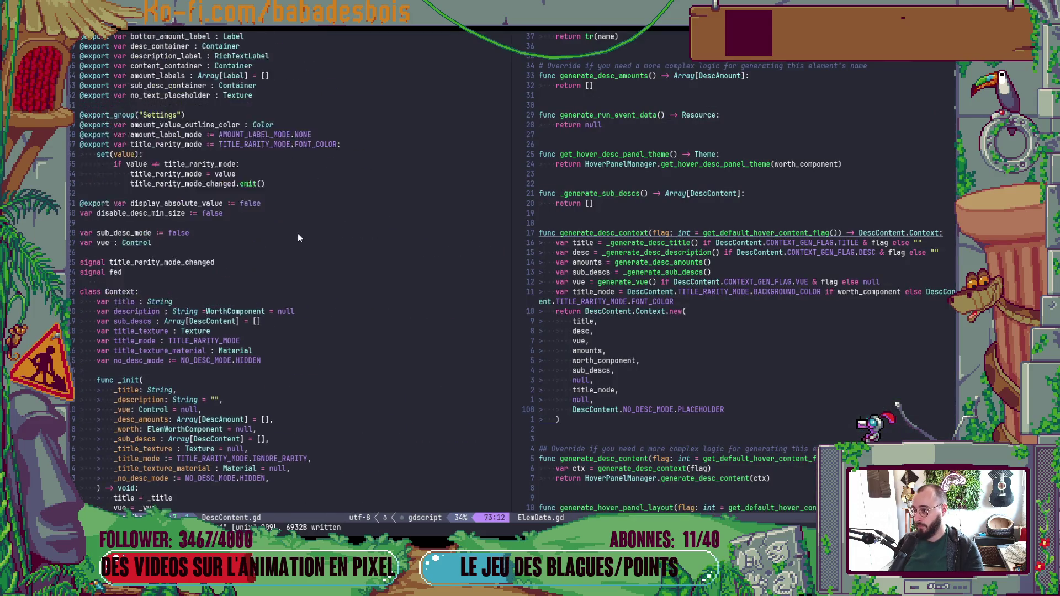
{"action": "left_click", "coordinate": [251, 184]}
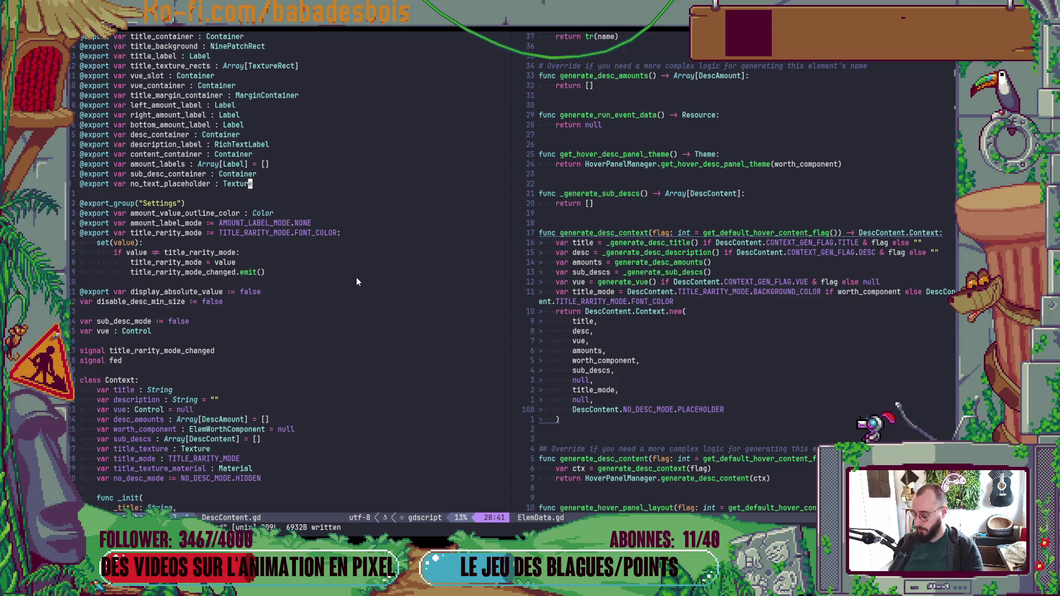
{"action": "type", "text": "aRex"}
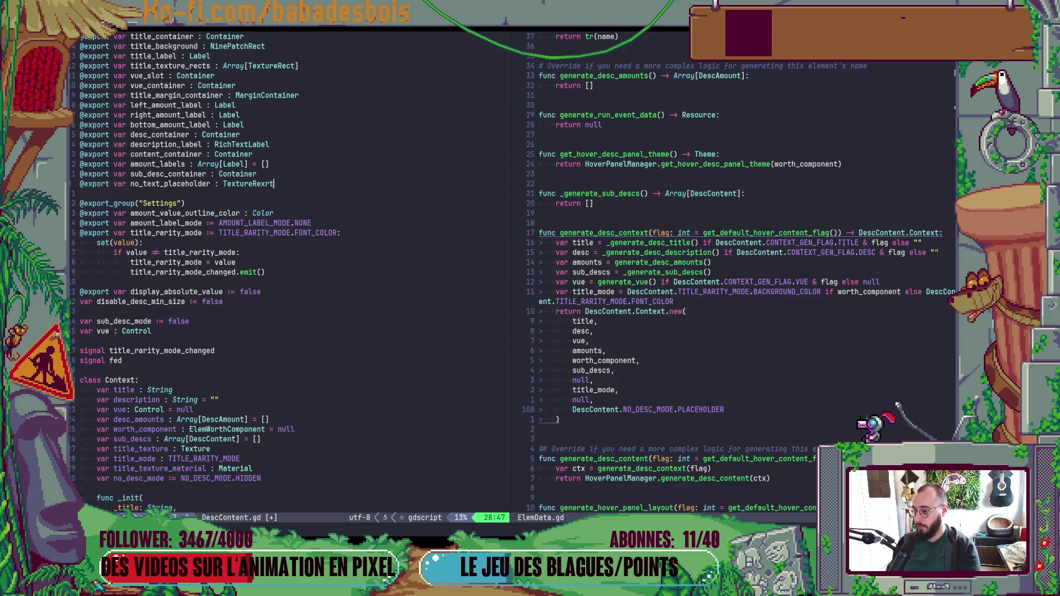
{"action": "key", "text": "BackSpace"}
{"action": "type", "text": "ct"}
{"action": "key", "text": "Escape"}
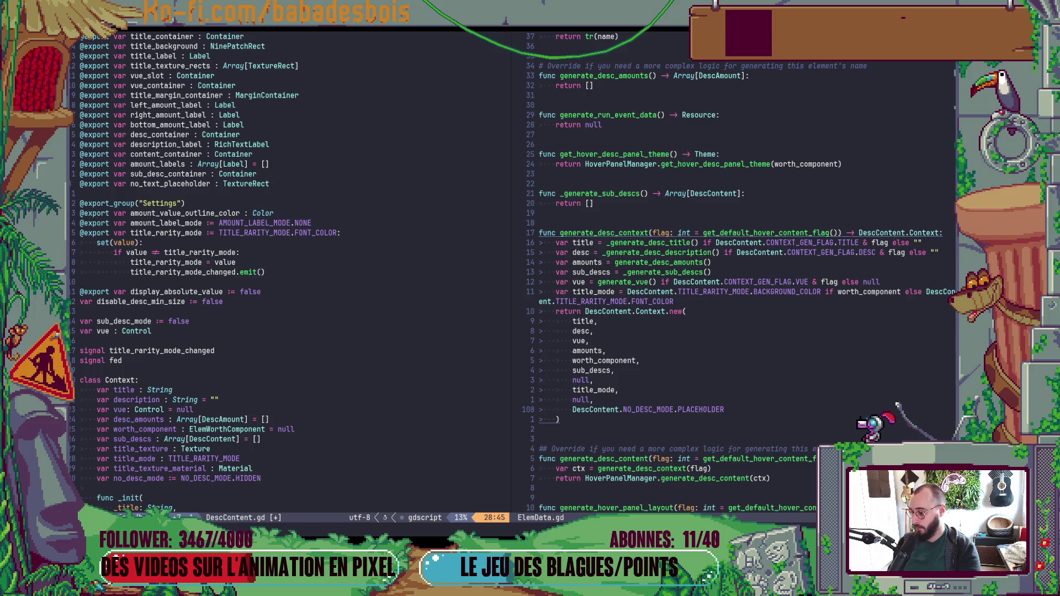
{"action": "key", "text": "ctrl+s"}
{"action": "key", "text": "alt+Tab"}
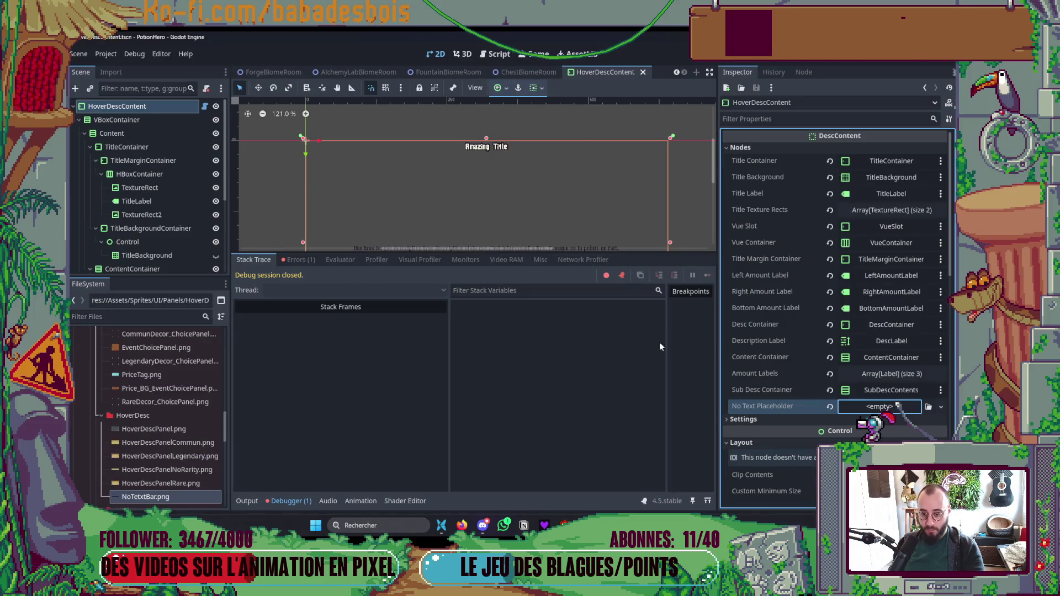
Step: Assign the NoTextPlaceholder node to the No Text Placeholder slot, run the game and check the bear's card
{"action": "left_click_drag", "start_coordinate": [109, 144], "coordinate": [911, 414]}
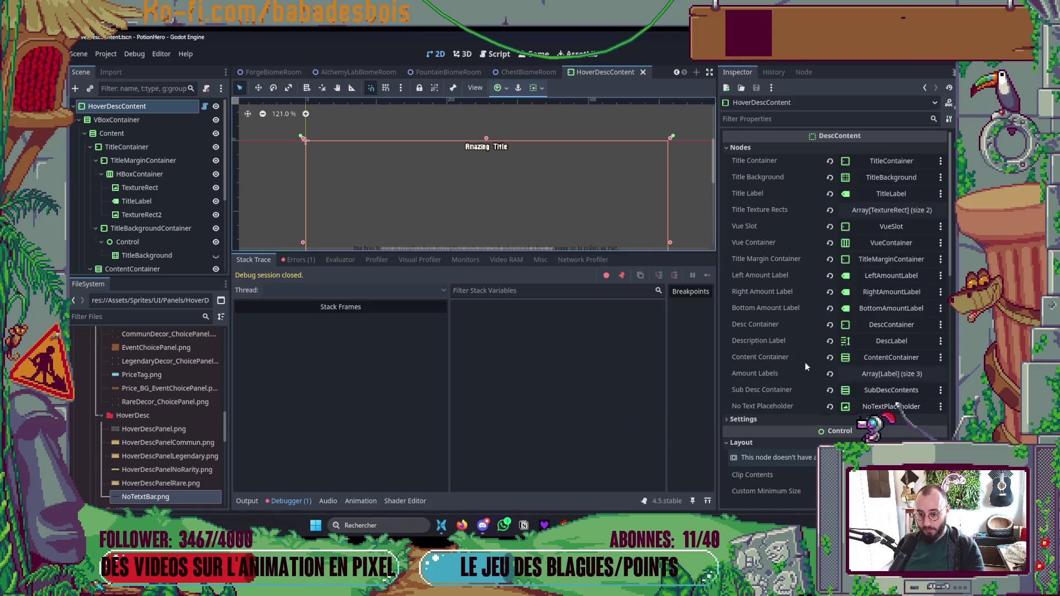
{"action": "scroll", "coordinate": [481, 142], "scroll_direction": "down", "scroll_amount": 1}
{"action": "left_click", "coordinate": [372, 107]}
{"action": "key", "text": "F5"}
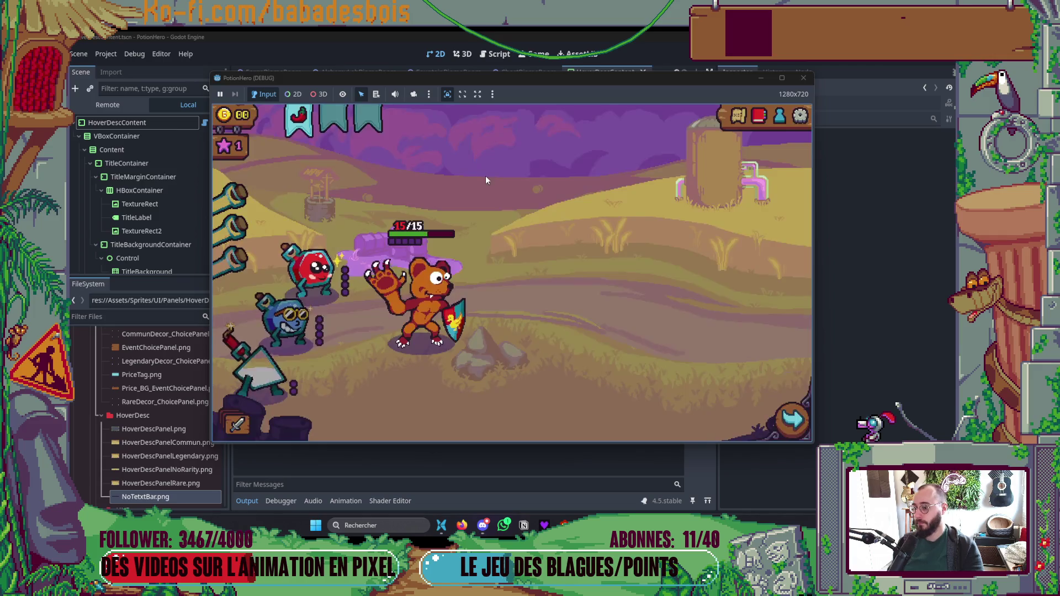
{"action": "mouse_move", "coordinate": [429, 301]}
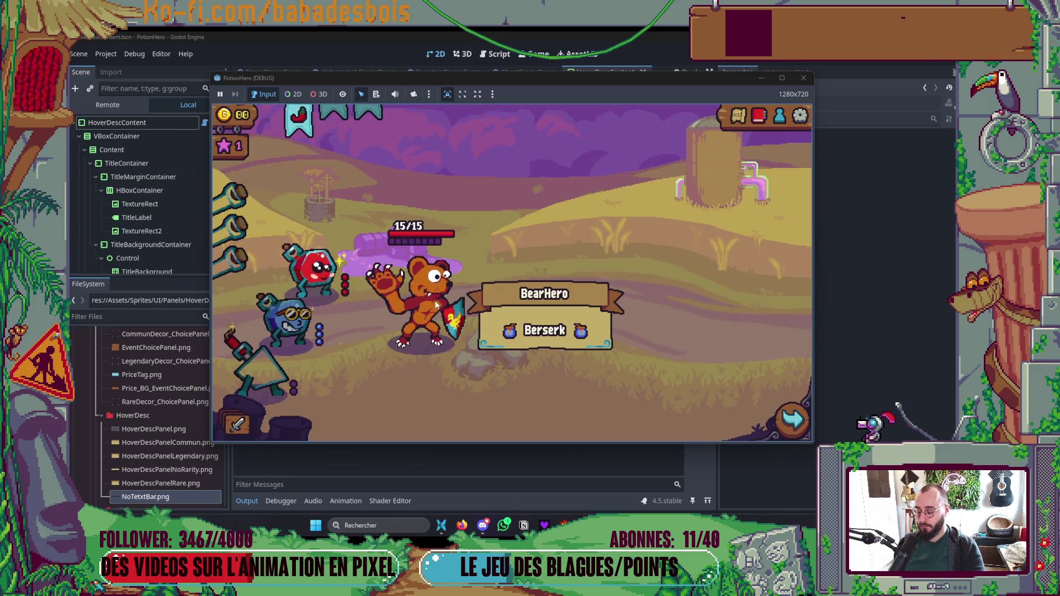
{"action": "key", "text": "alt+Tab"}
{"action": "scroll", "coordinate": [182, 293], "scroll_direction": "down", "scroll_amount": 20}
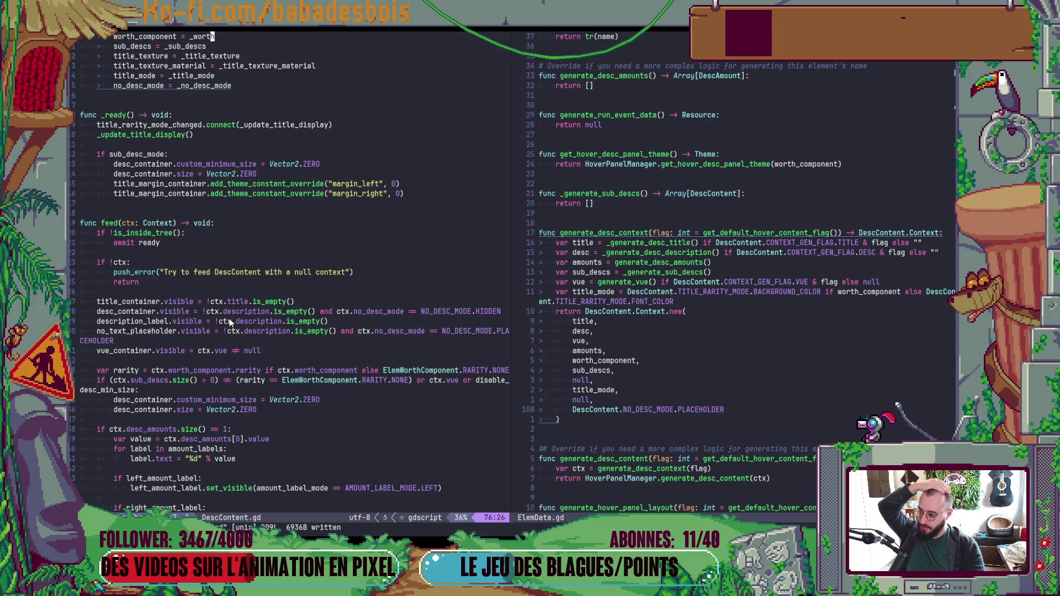
Step: Delete the trailing mode condition from the desc_container visibility line, save, and recheck the game's hover panel
{"action": "left_click", "coordinate": [317, 311]}
{"action": "key", "text": "shift+d"}
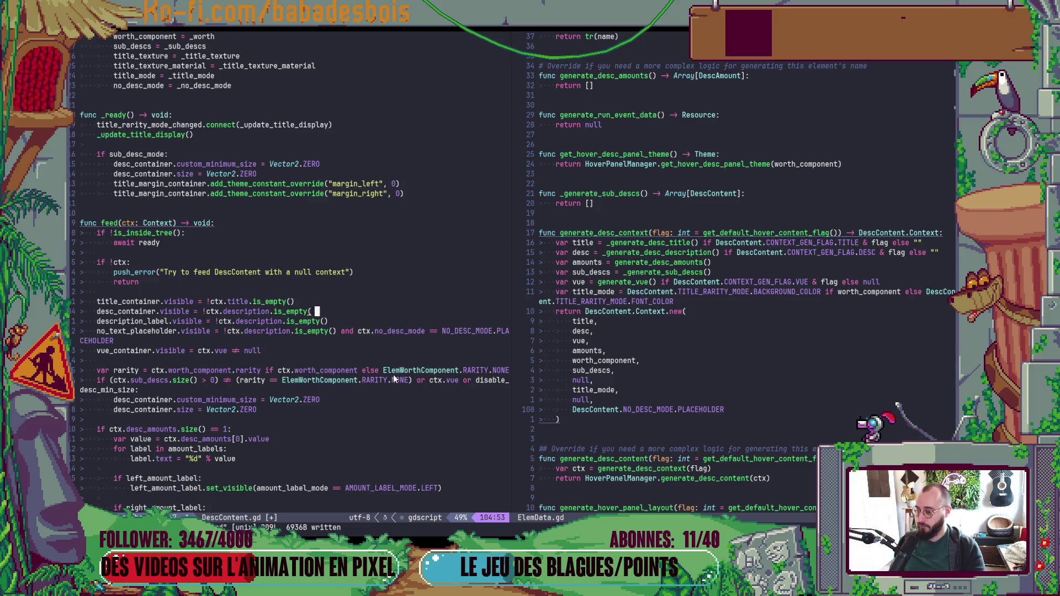
{"action": "key", "text": "ctrl+s"}
{"action": "key", "text": "alt+Tab"}
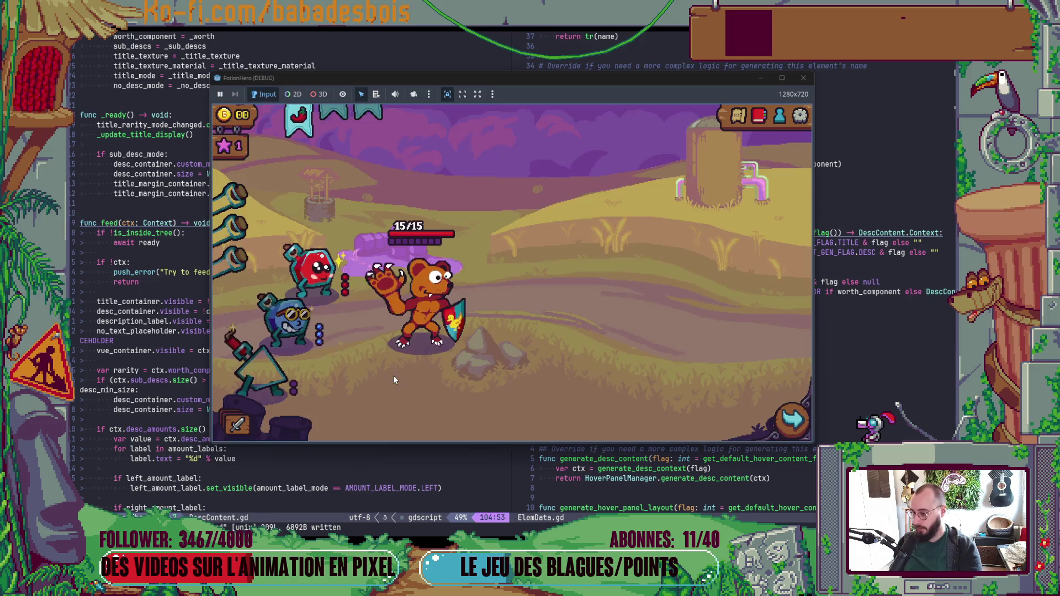
{"action": "mouse_move", "coordinate": [415, 318]}
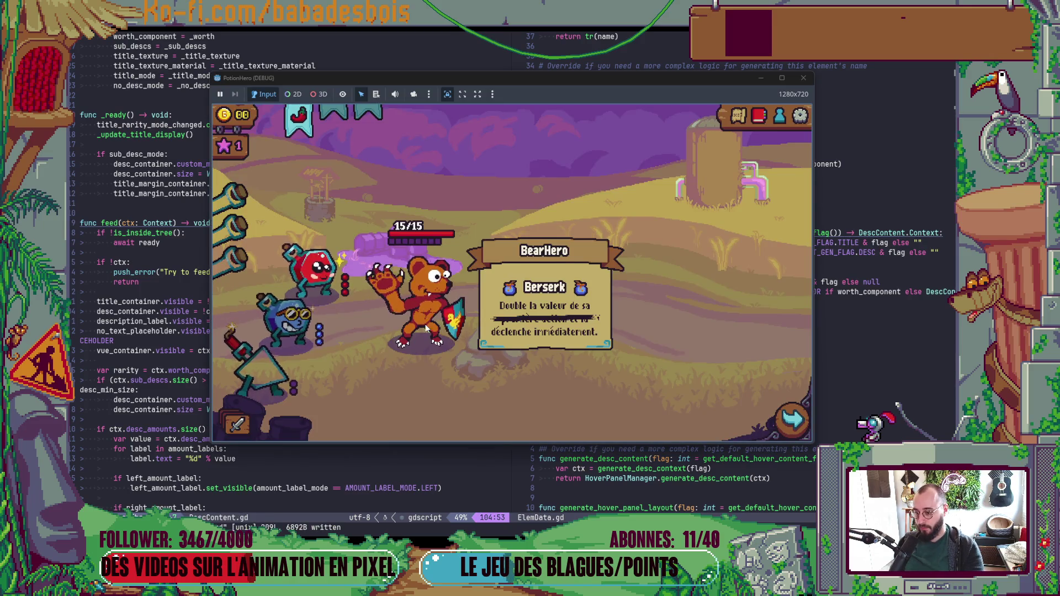
{"action": "key", "text": "alt+Tab"}
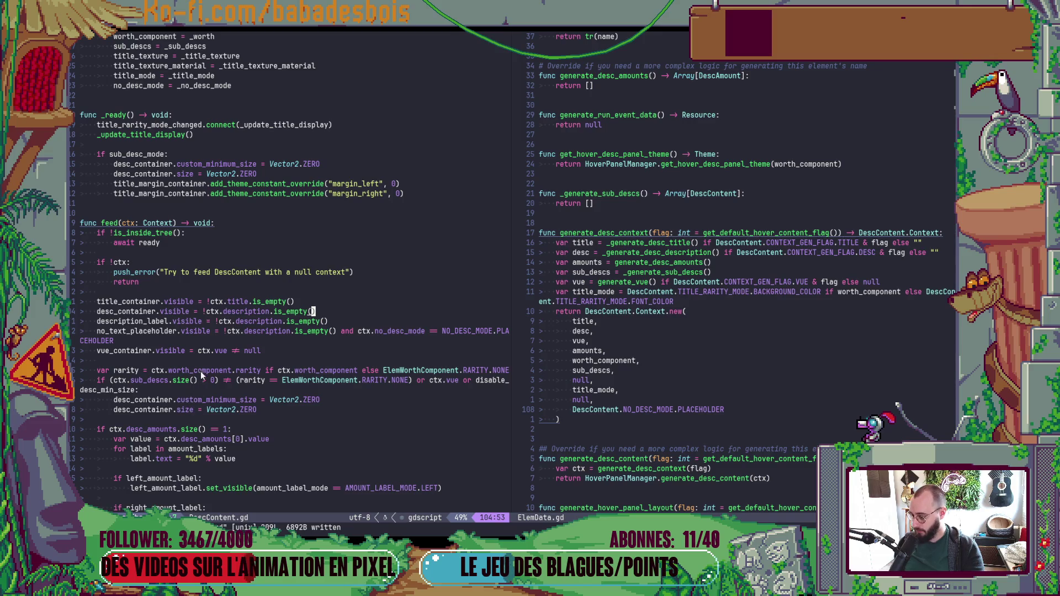
Step: Remove the '!' so the placeholder shows when ctx.description.is_empty(), and save DescContent.gd
{"action": "key", "text": "alt+Tab"}
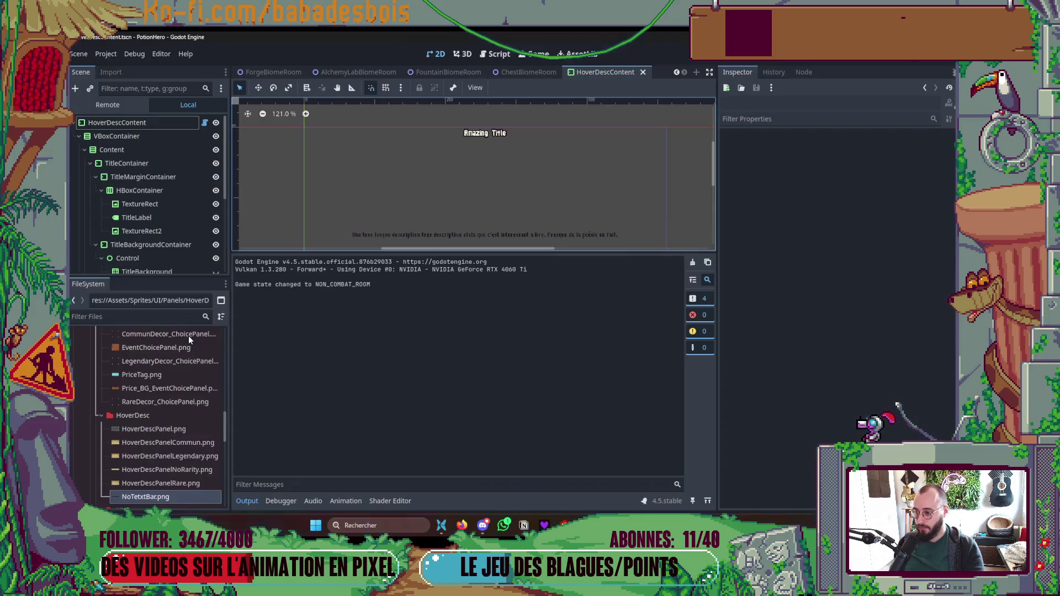
{"action": "scroll", "coordinate": [198, 216], "scroll_direction": "down", "scroll_amount": 1}
{"action": "scroll", "coordinate": [199, 219], "scroll_direction": "down", "scroll_amount": 1}
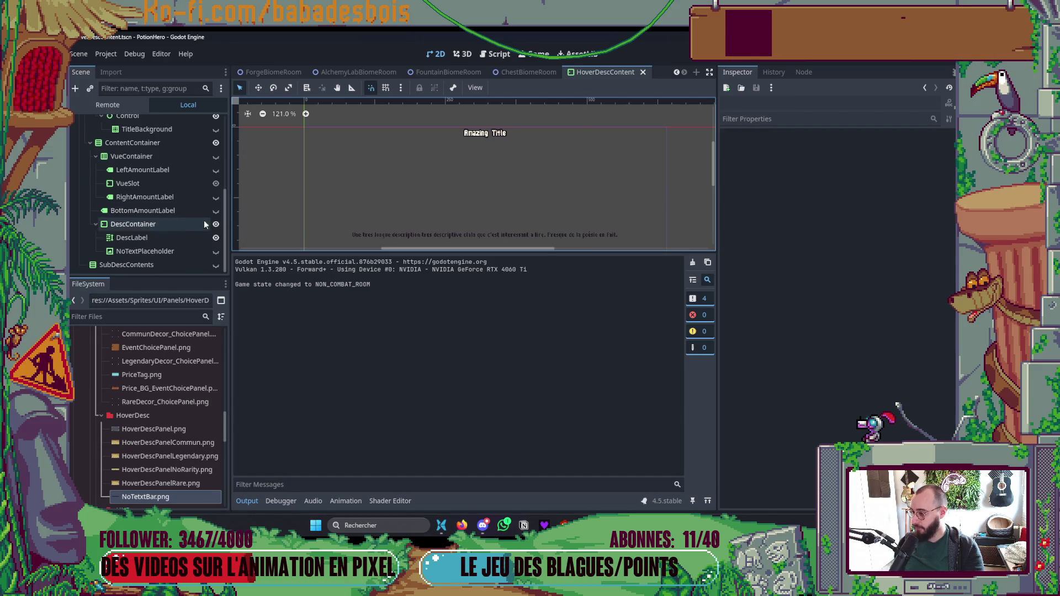
{"action": "key", "text": "alt+Tab"}
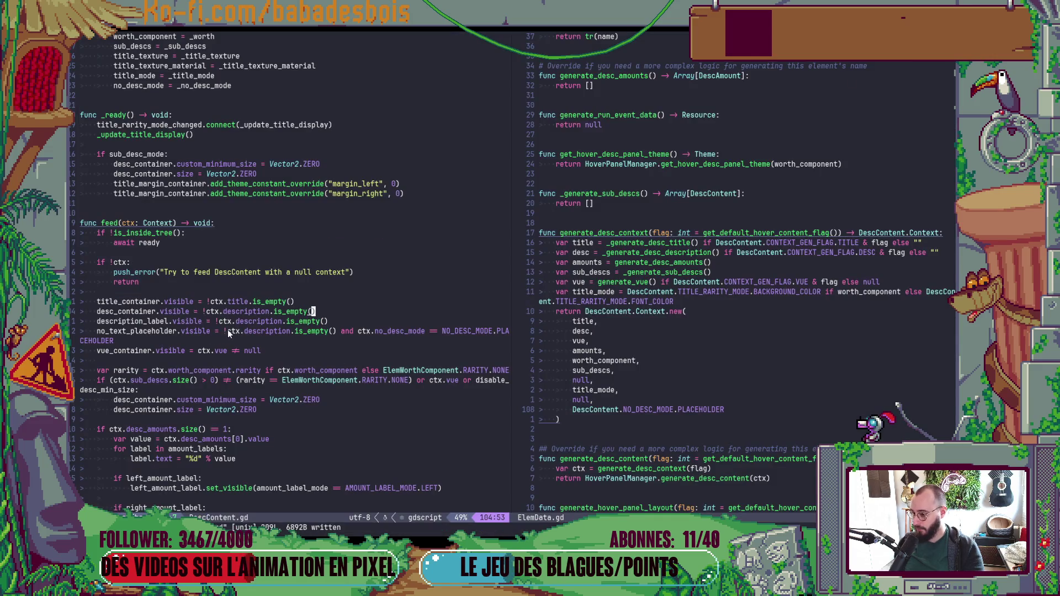
{"action": "left_click", "coordinate": [224, 332]}
{"action": "key", "text": "x"}
{"action": "key", "text": "ctrl+s"}
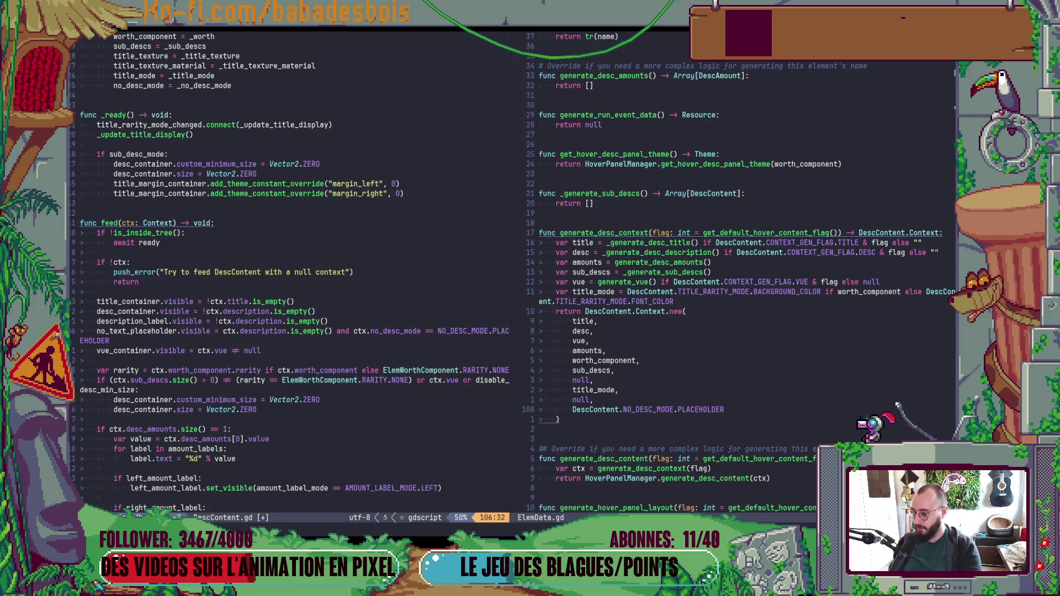
{"action": "key", "text": "alt+Tab"}
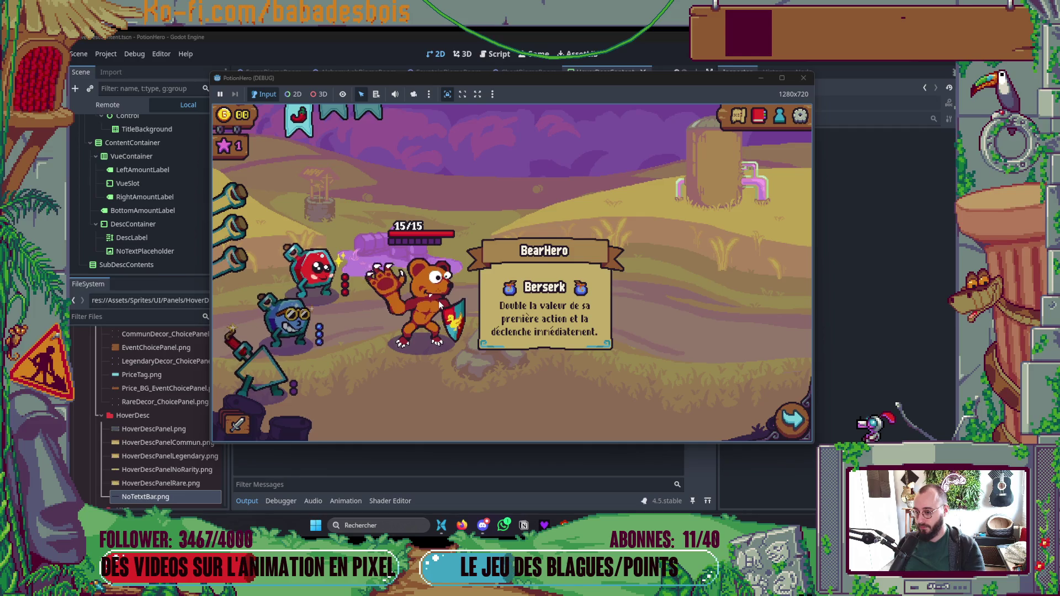
Step: Travel via the game's map to the next combat room and check the Petit Pois Berserk panel
{"action": "left_click", "coordinate": [740, 115]}
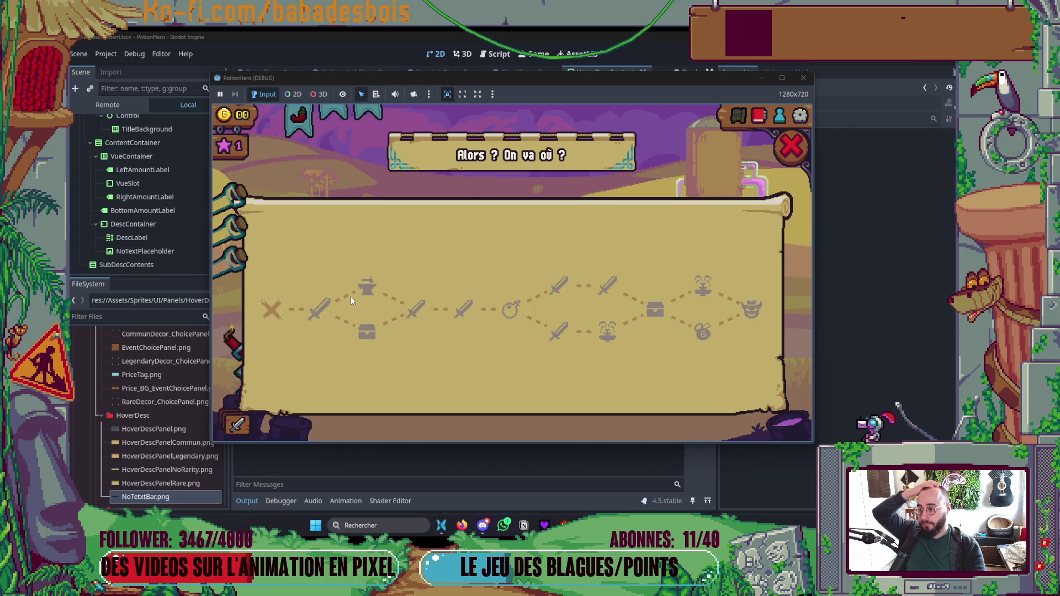
{"action": "left_click", "coordinate": [318, 306]}
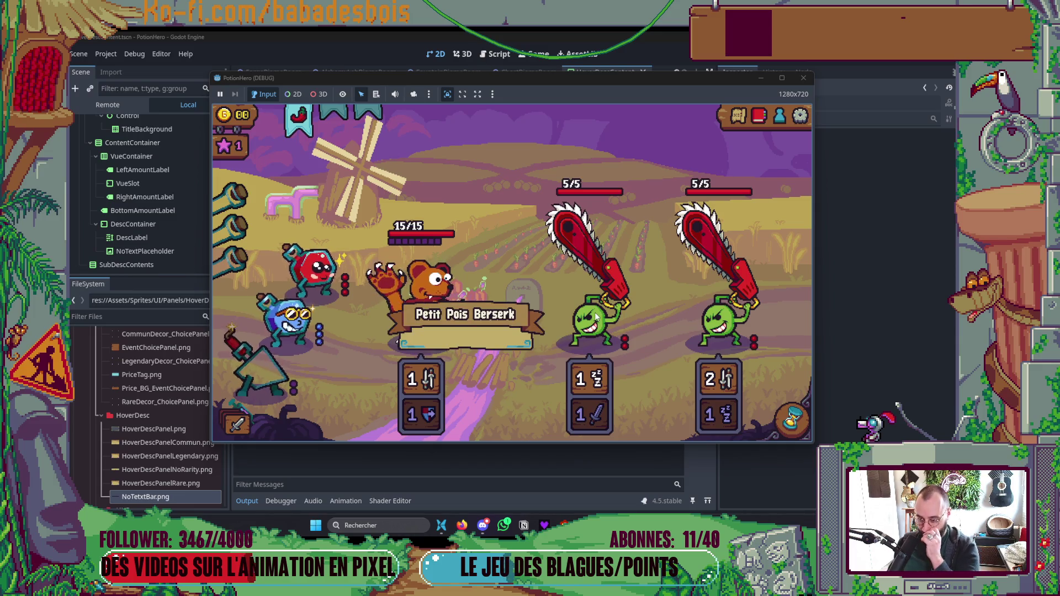
{"action": "key", "text": "alt+Tab"}
{"action": "key", "text": "alt+Tab"}
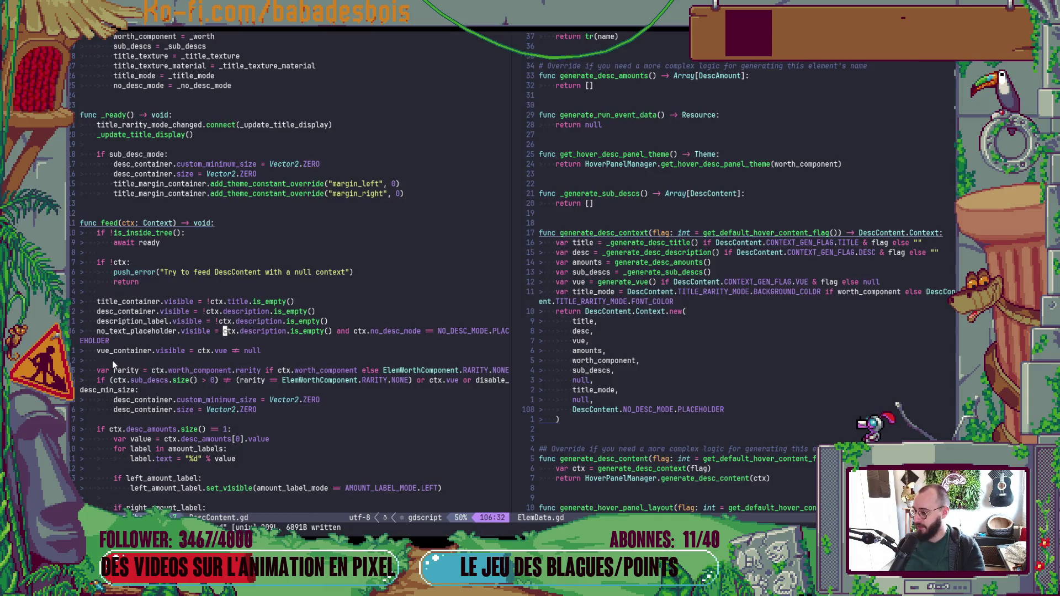
{"action": "key", "text": "alt+Tab"}
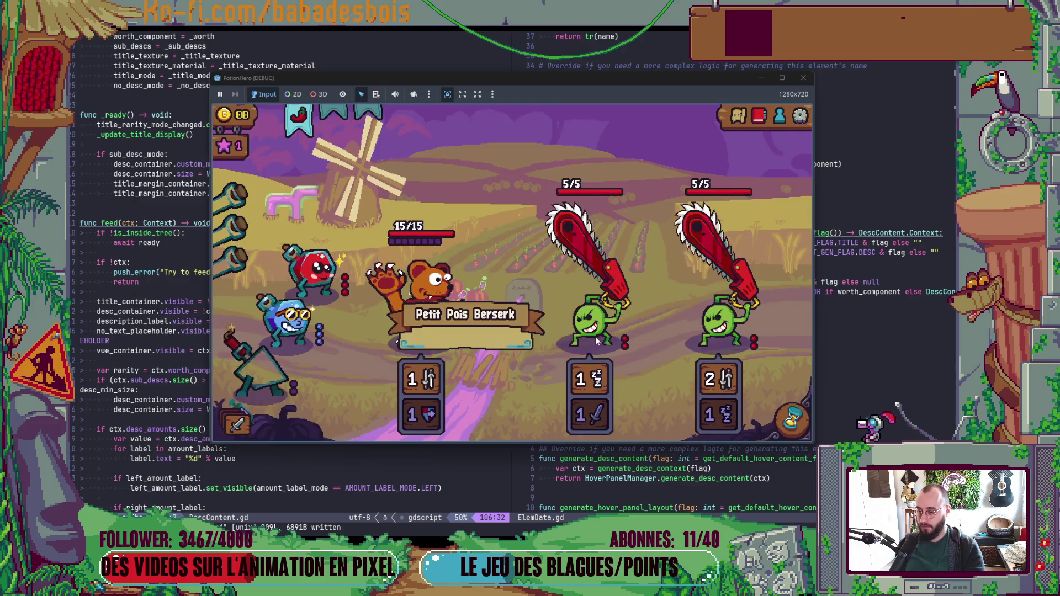
{"action": "key", "text": "alt+Tab"}
{"action": "key", "text": "alt+Tab"}
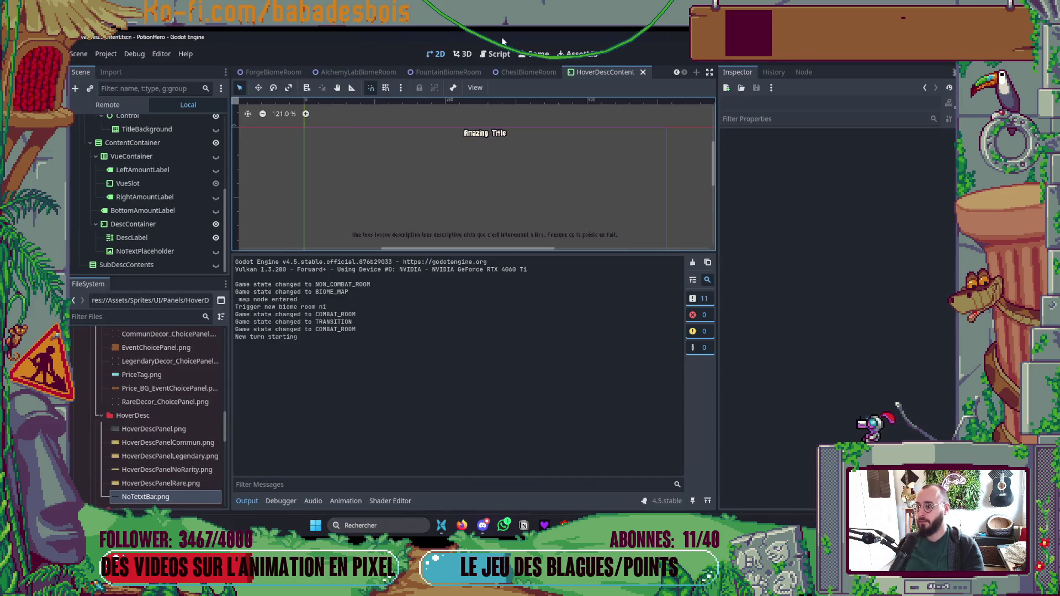
Step: Set a breakpoint on DescContent.gd line 106, hover in-game to pause, and select ctx in Locals
{"action": "left_click", "coordinate": [247, 501]}
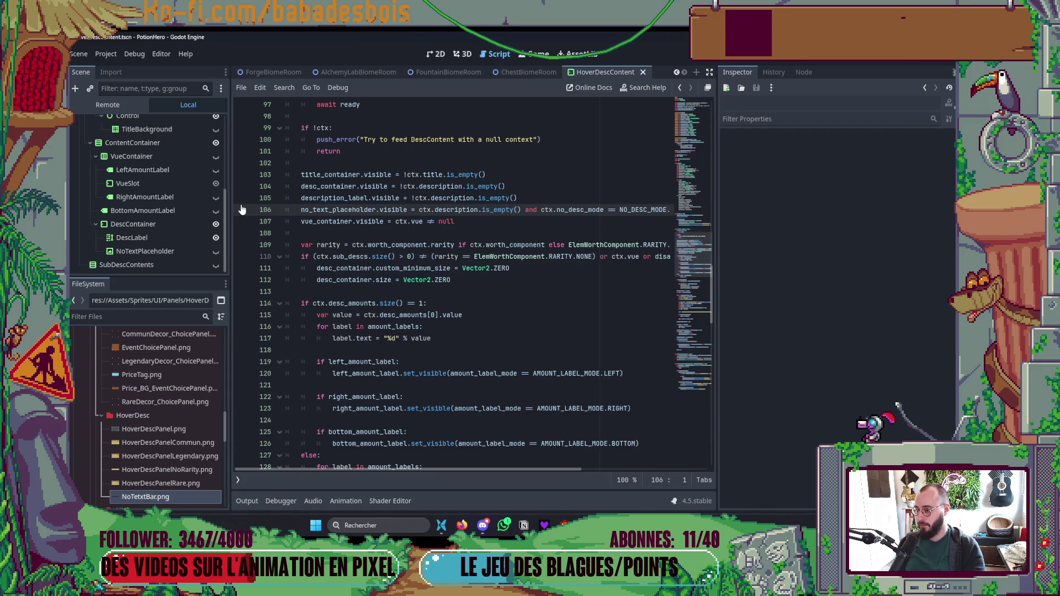
{"action": "key", "text": "alt+Tab"}
{"action": "key", "text": "alt+Tab"}
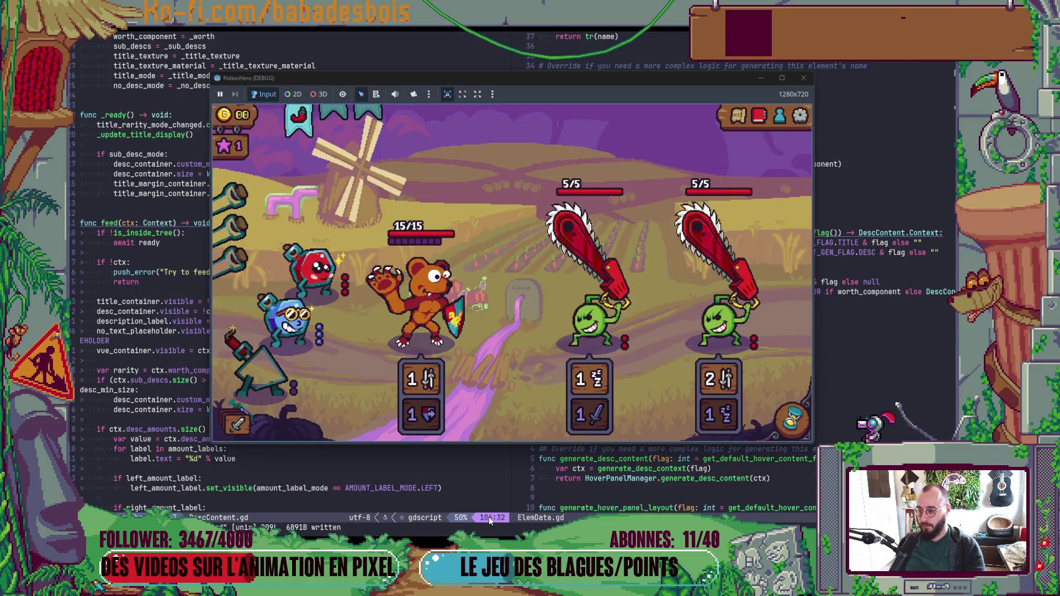
{"action": "mouse_move", "coordinate": [533, 331]}
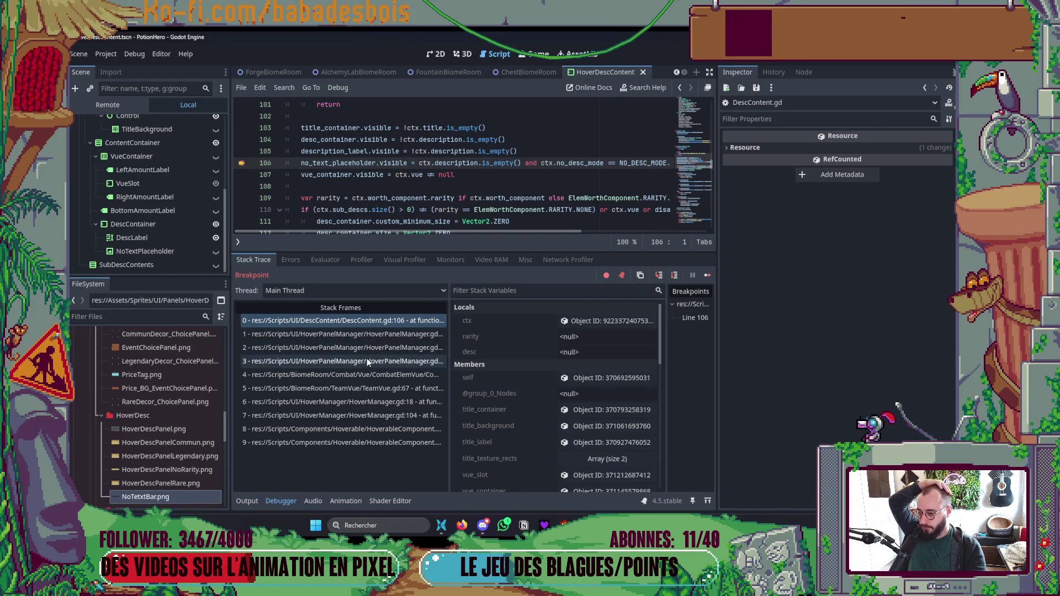
{"action": "left_click", "coordinate": [610, 320]}
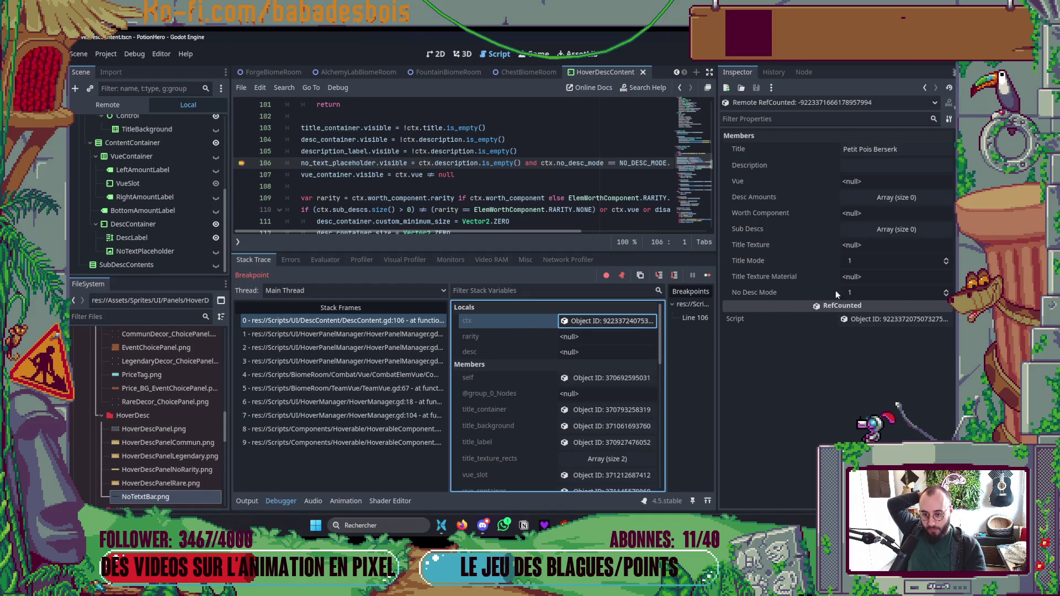
{"action": "left_click_drag", "start_coordinate": [710, 168], "coordinate": [698, 97]}
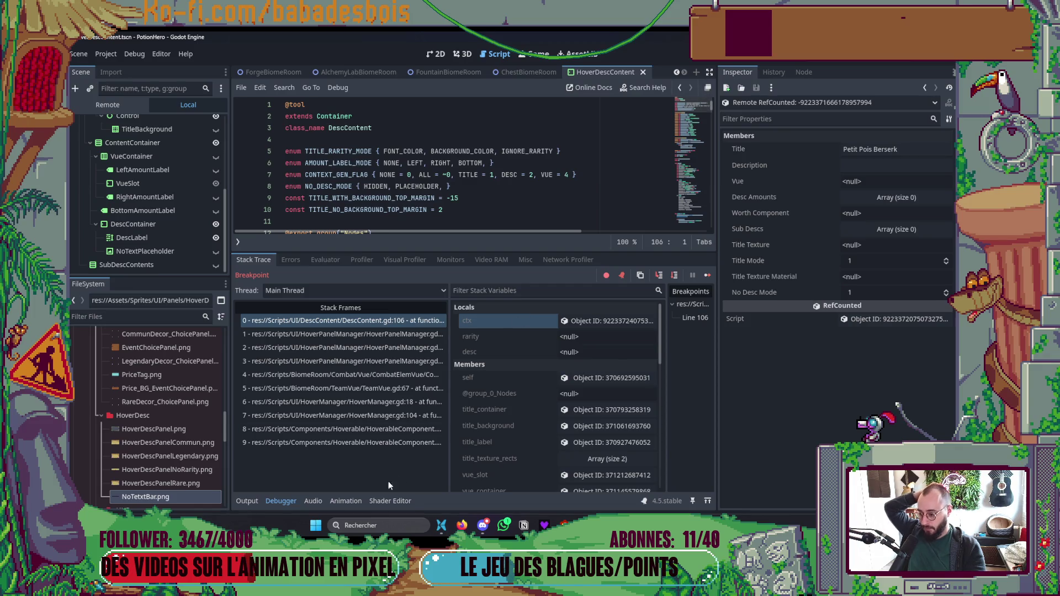
Step: Inspect ctx's members: Description is empty and No Desc Mode is 1
{"action": "left_click", "coordinate": [281, 501]}
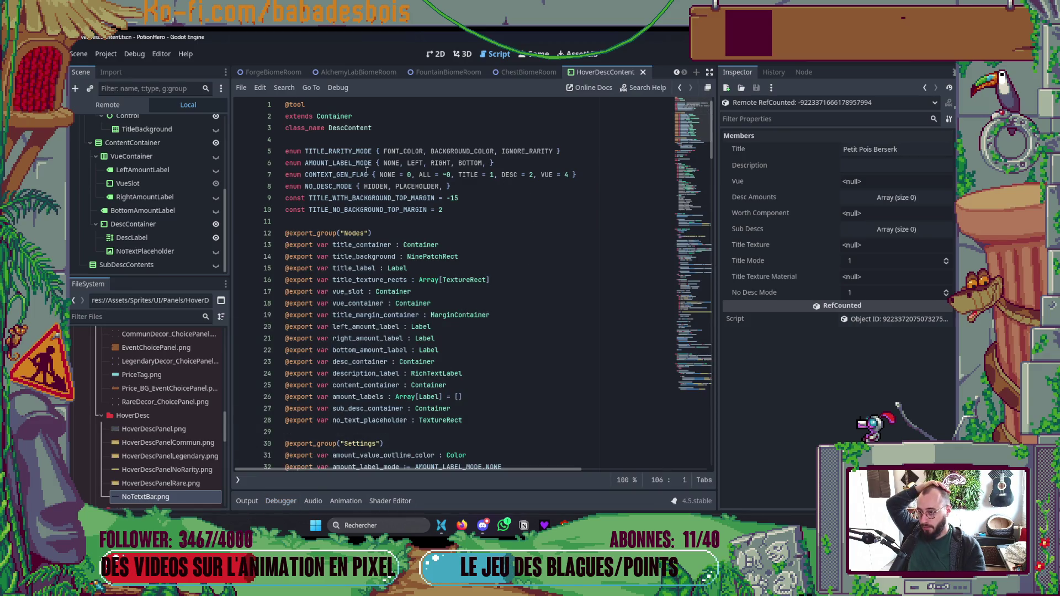
{"action": "scroll", "coordinate": [547, 243], "scroll_direction": "down", "scroll_amount": 6}
{"action": "scroll", "coordinate": [537, 258], "scroll_direction": "up", "scroll_amount": 6}
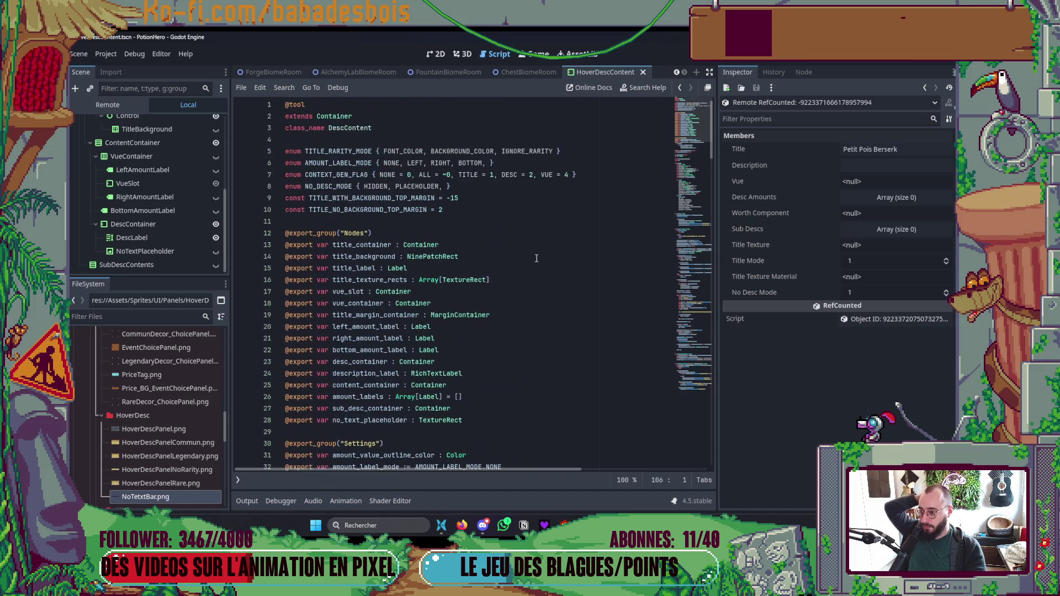
{"action": "scroll", "coordinate": [486, 276], "scroll_direction": "down", "scroll_amount": 20}
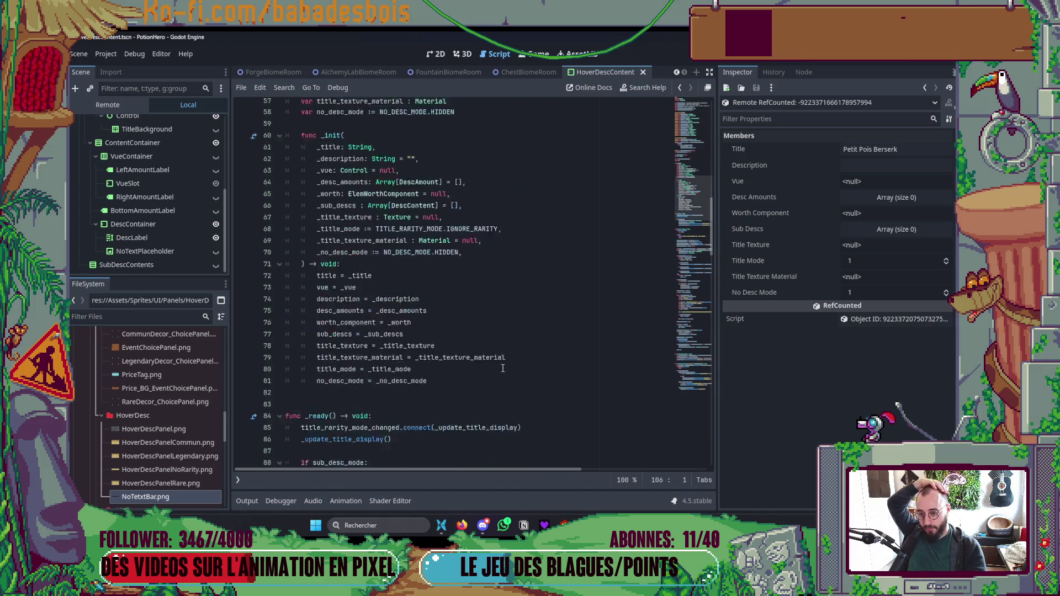
{"action": "scroll", "coordinate": [503, 361], "scroll_direction": "down", "scroll_amount": 7}
{"action": "scroll", "coordinate": [499, 352], "scroll_direction": "up", "scroll_amount": 4}
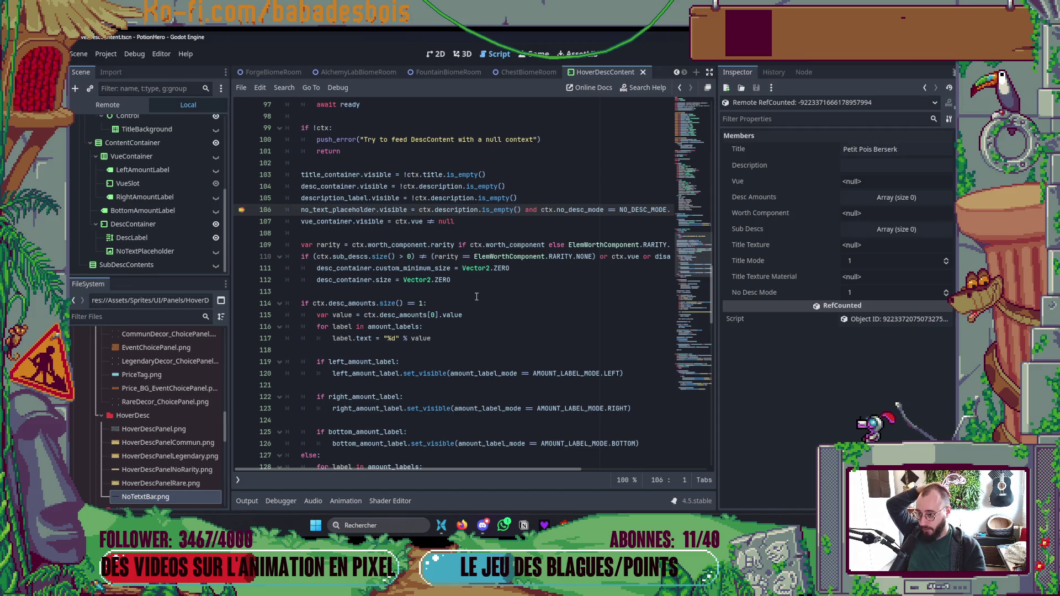
{"action": "left_click", "coordinate": [863, 169]}
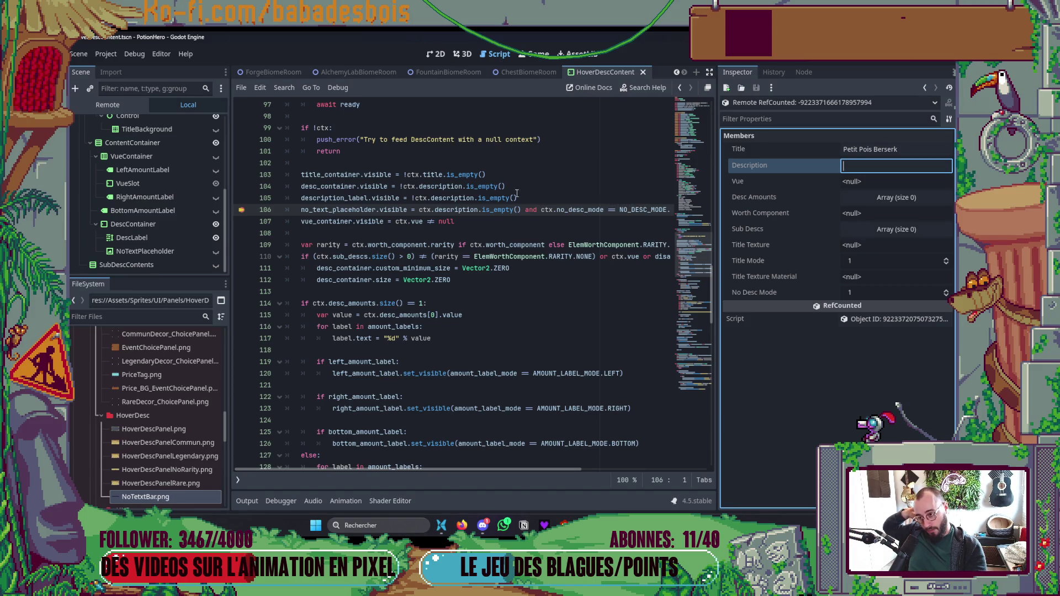
{"action": "left_click", "coordinate": [241, 211]}
Step: Append 'or ctx.no_desc_mode == NO_DESC_MODE.PLACEHOLDER' to line 104's desc_container condition and relaunch with F5
{"action": "left_click", "coordinate": [511, 186]}
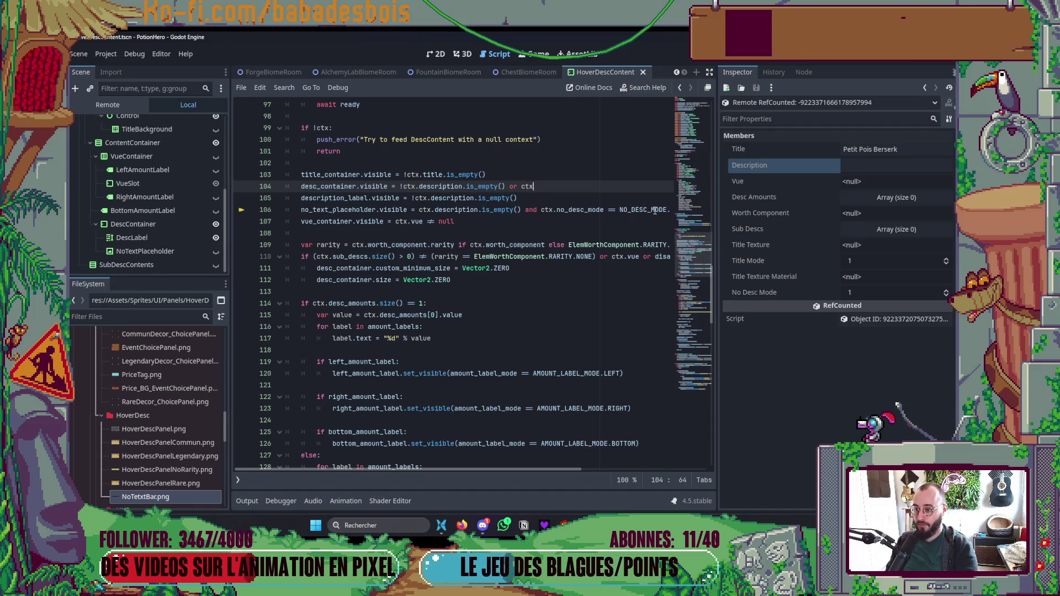
{"action": "type", "text": ".n"}
{"action": "key", "text": "Return"}
{"action": "type", "text": "="}
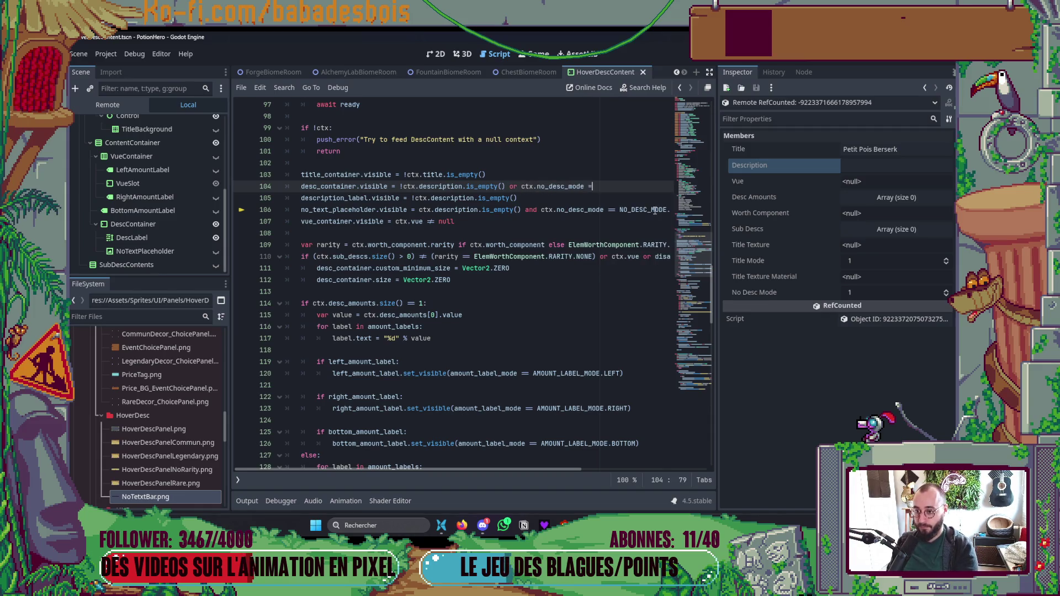
{"action": "type", "text": "= NO_DESC_MODE."}
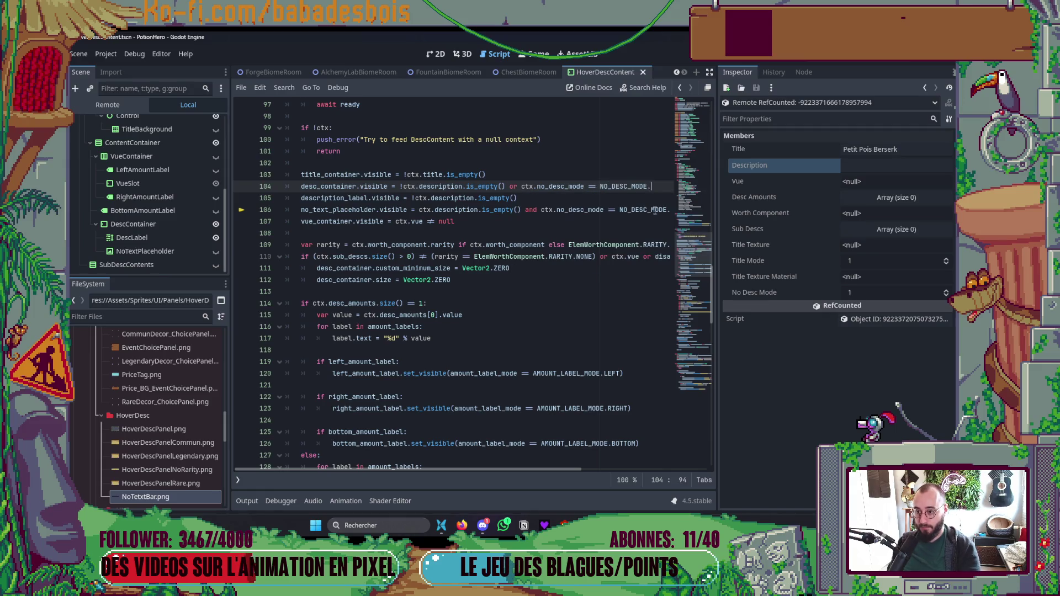
{"action": "double_click", "coordinate": [655, 210]}
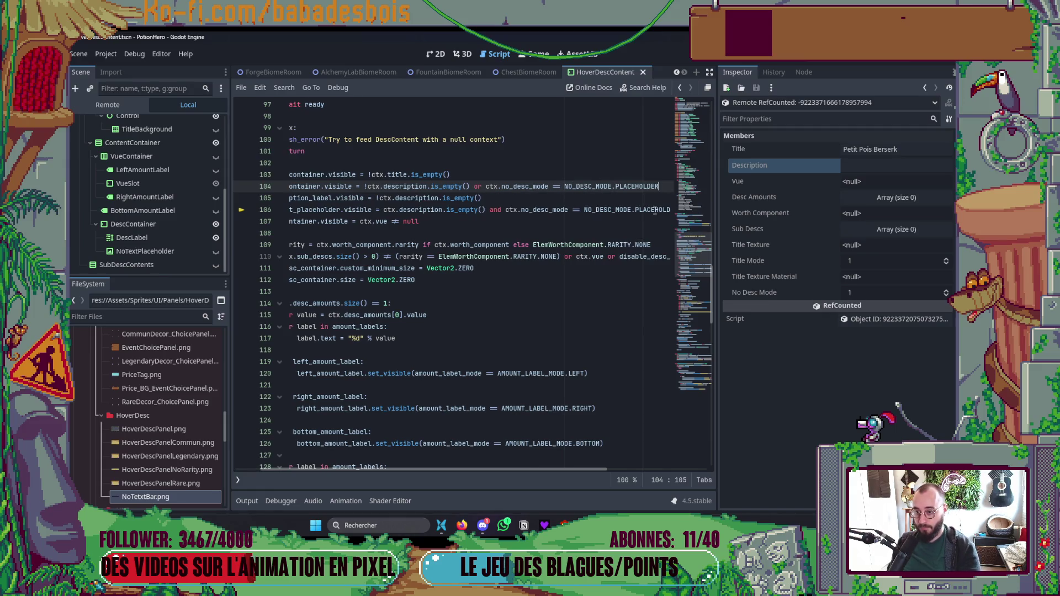
{"action": "left_click", "coordinate": [318, 427]}
{"action": "left_click", "coordinate": [481, 320]}
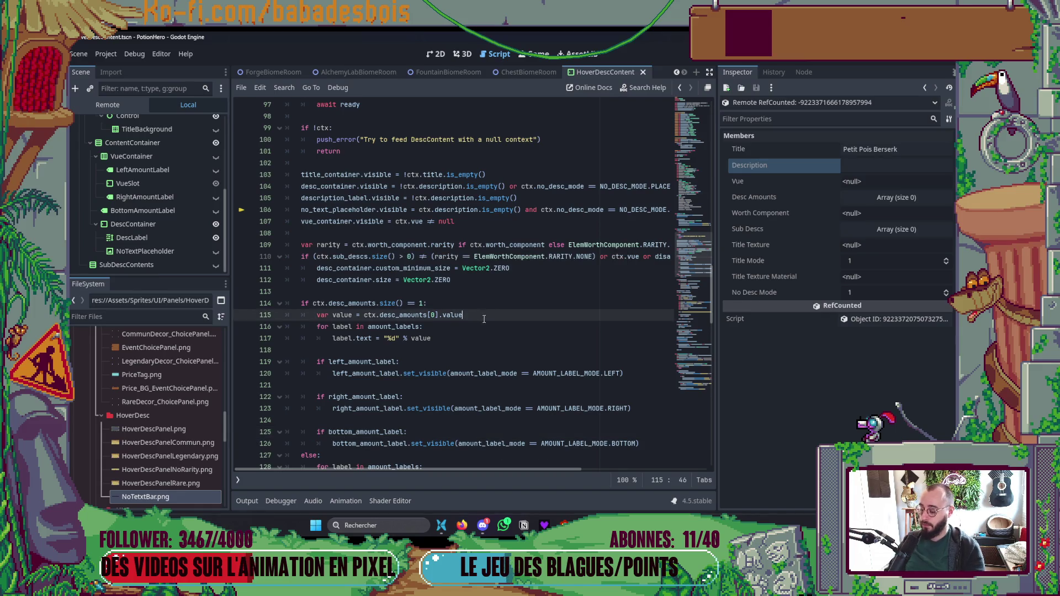
{"action": "key", "text": "F5"}
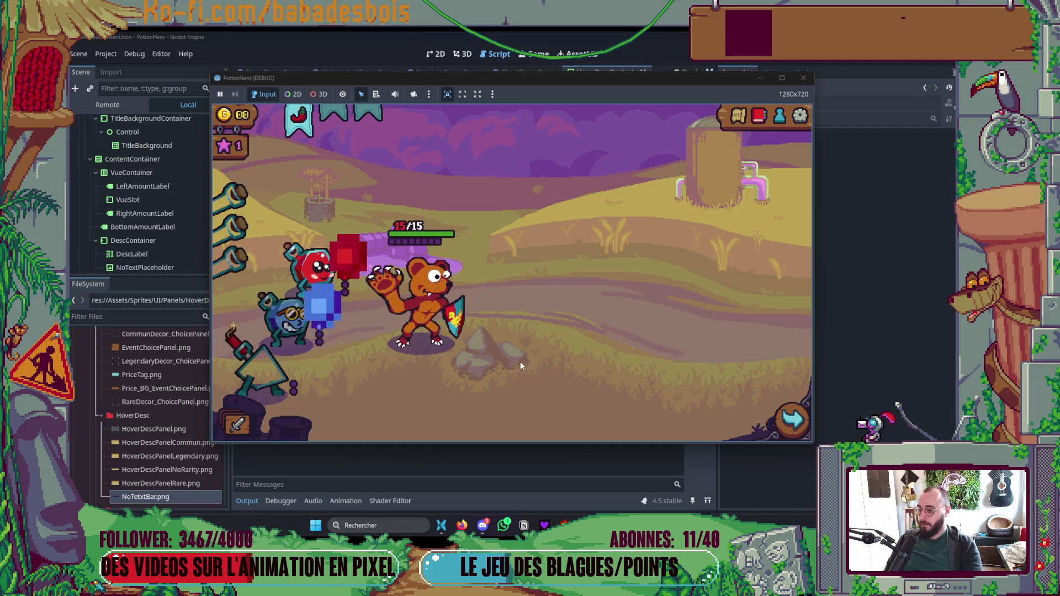
Step: Hover the bear hero to confirm its card shows a placeholder bar above Berserk
{"action": "mouse_move", "coordinate": [405, 307]}
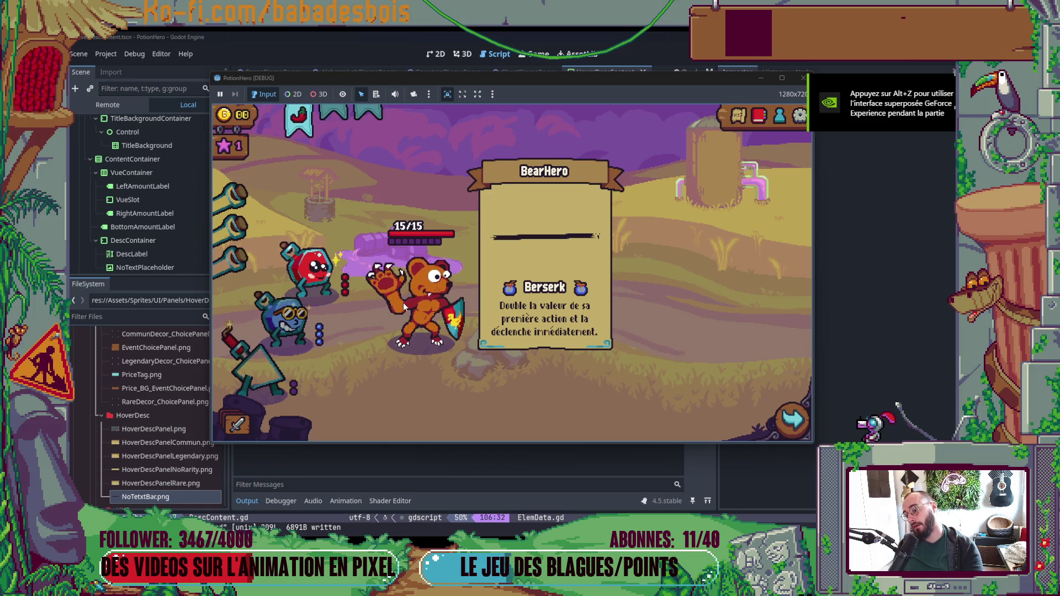
{"action": "key", "text": "alt+Tab"}
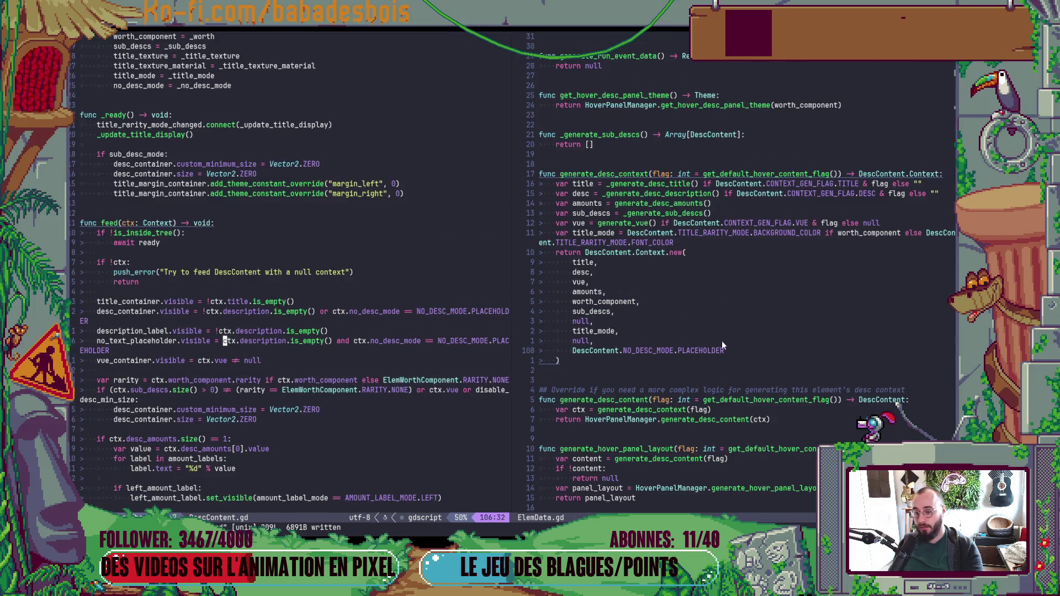
Step: Write the conditional 'PLACEHOLDER if sub_descs.is_empty() else DescContent.NO_DESC_MODE.HIDDEN' in ElemData.gd
{"action": "left_click", "coordinate": [730, 347]}
{"action": "type", "text": "ACEHOLDER if "}
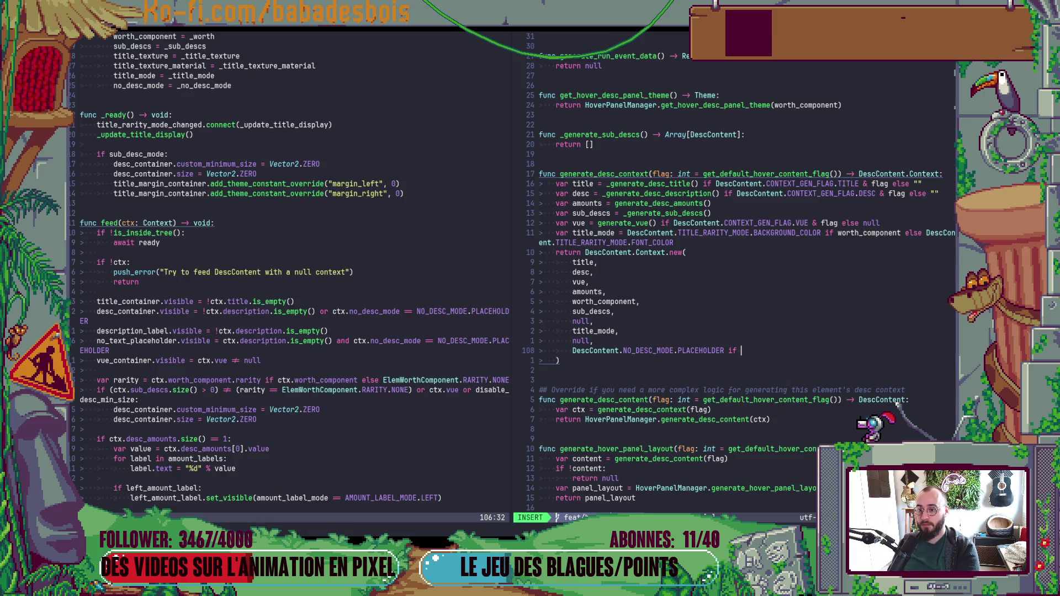
{"action": "type", "text": "syu"}
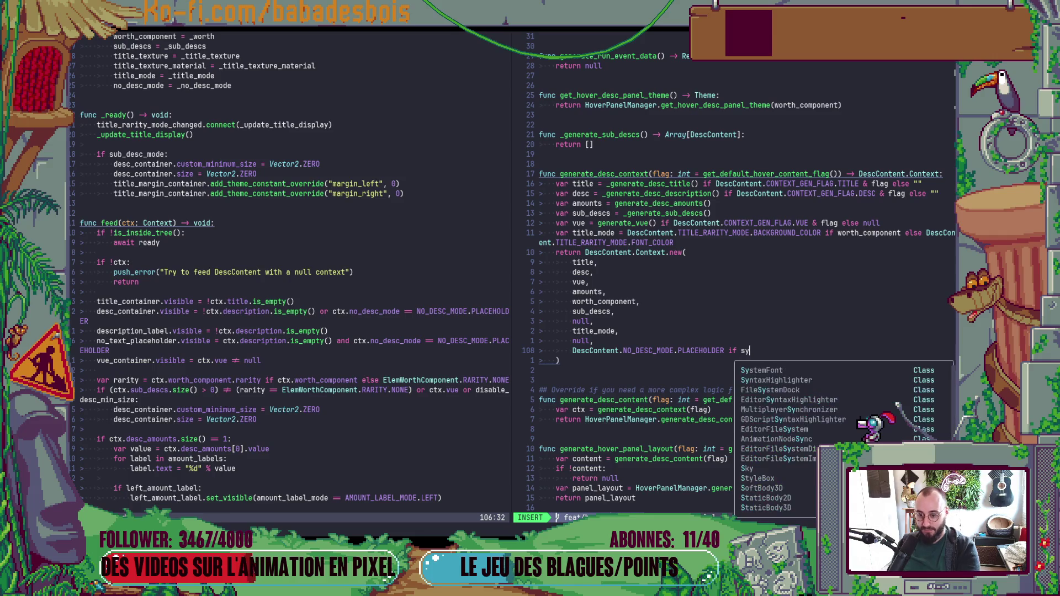
{"action": "key", "text": "BackSpace"}
{"action": "key", "text": "BackSpace"}
{"action": "key", "text": "Return"}
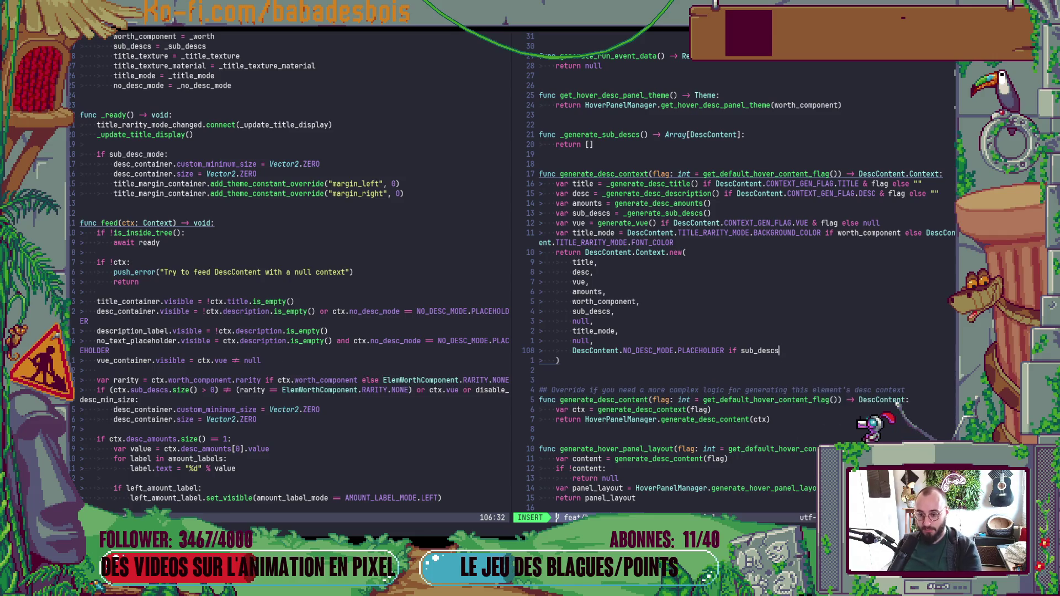
{"action": "type", "text": ".is"}
{"action": "key", "text": "Return"}
{"action": "type", "text": "else "}
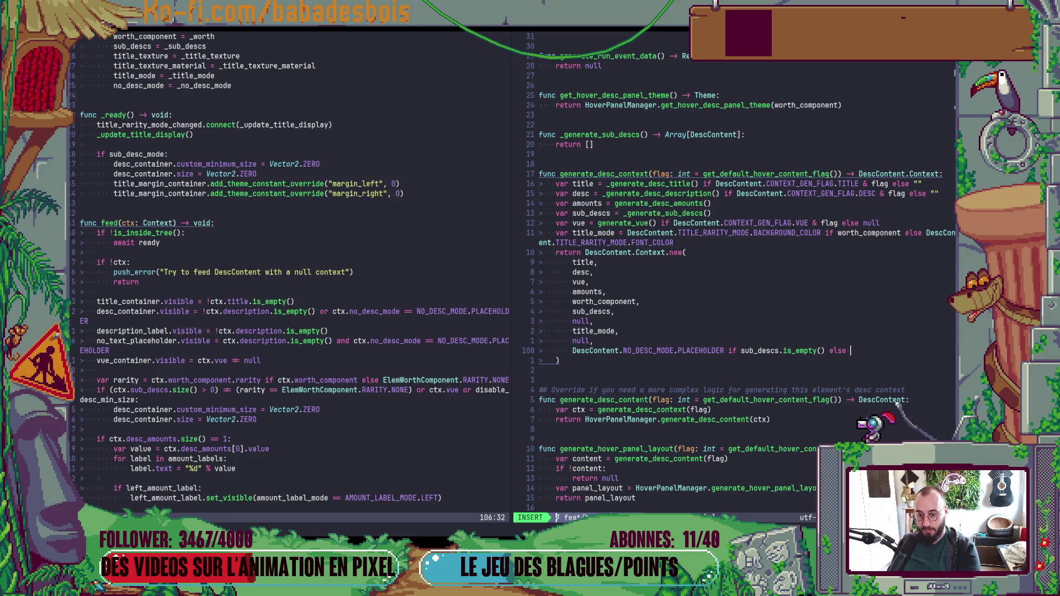
{"action": "type", "text": "DescContent."}
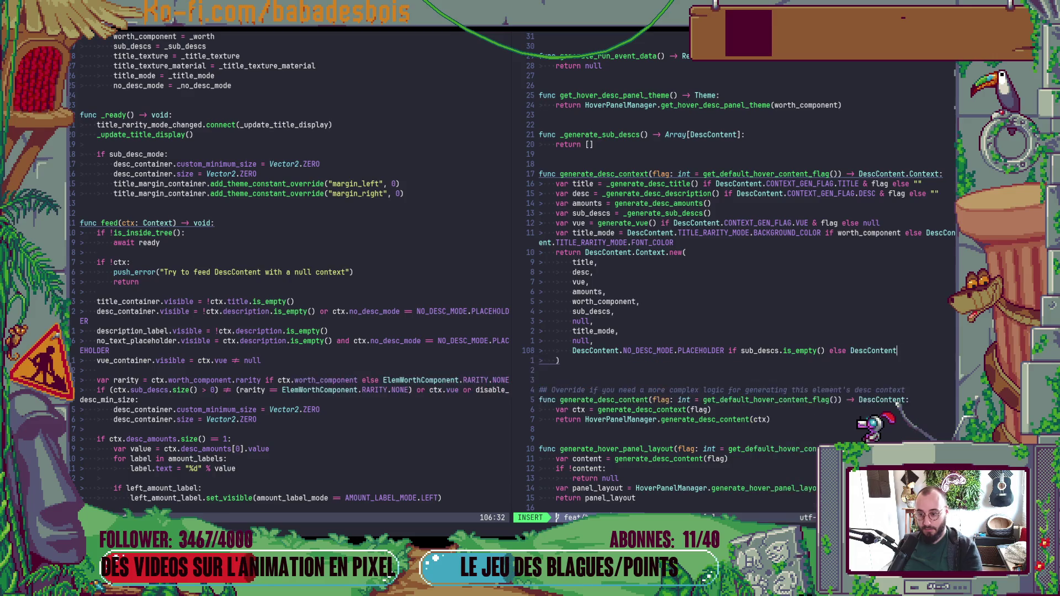
{"action": "key", "text": "Return"}
{"action": "type", "text": ".H"}
{"action": "key", "text": "Return"}
{"action": "key", "text": "Escape"}
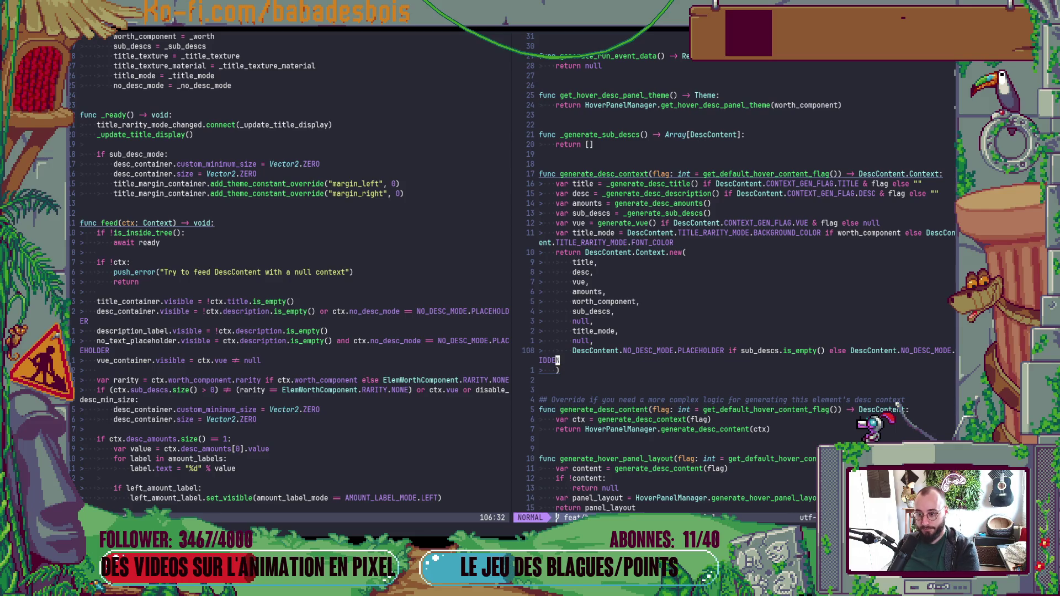
Step: Move that conditional above the return as a 'var no_desc_mode = ...' declaration
{"action": "key", "text": "d"}
{"action": "key", "text": "d"}
{"action": "key", "text": "k"}
{"action": "key", "text": "k"}
{"action": "key", "text": "k"}
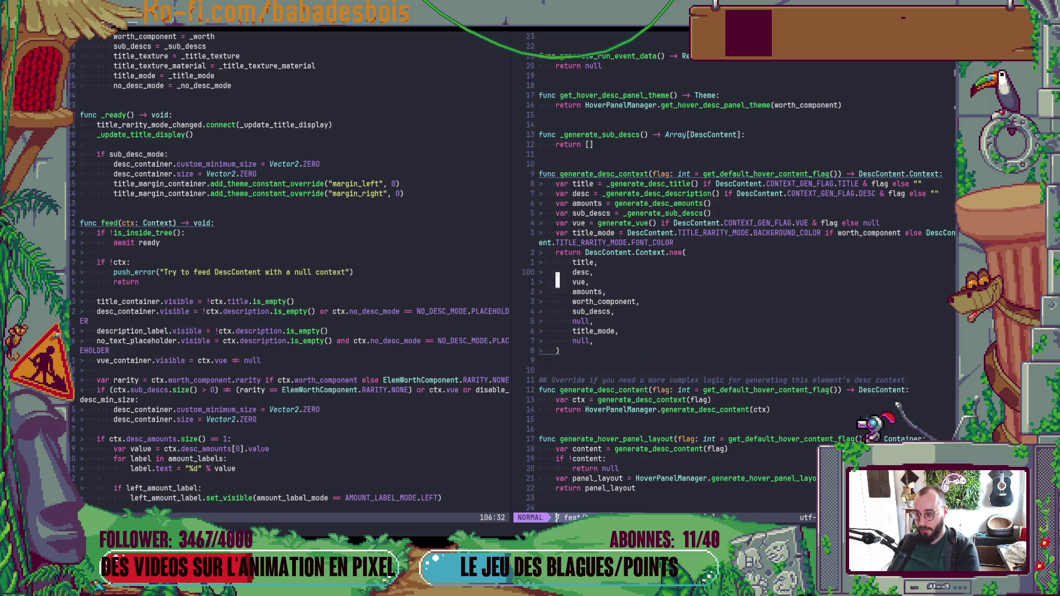
{"action": "key", "text": "P"}
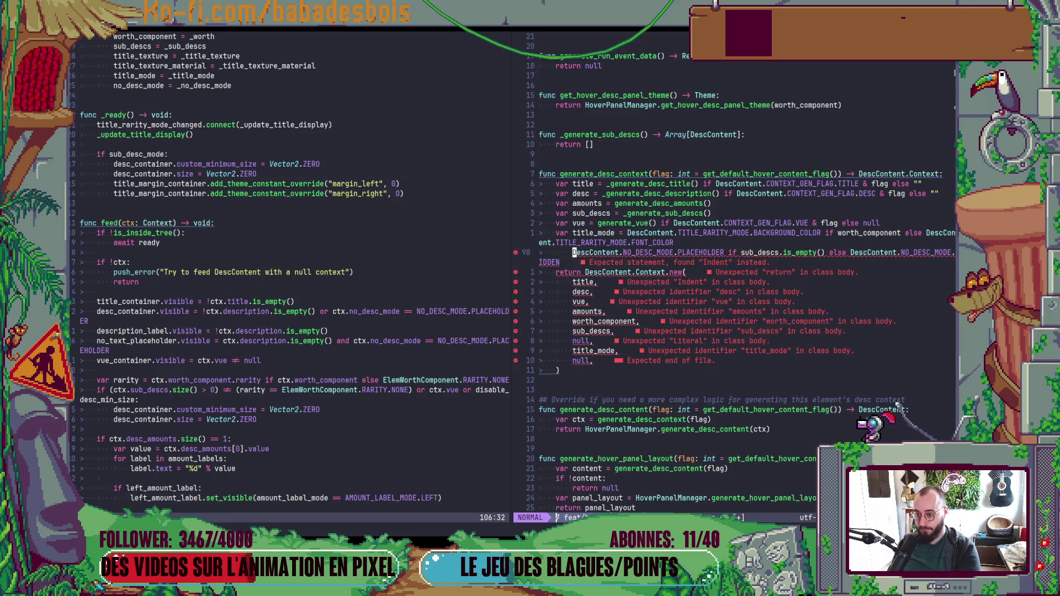
{"action": "key", "text": "c"}
{"action": "key", "text": "c"}
{"action": "type", "text": "var no_desc_mode ="}
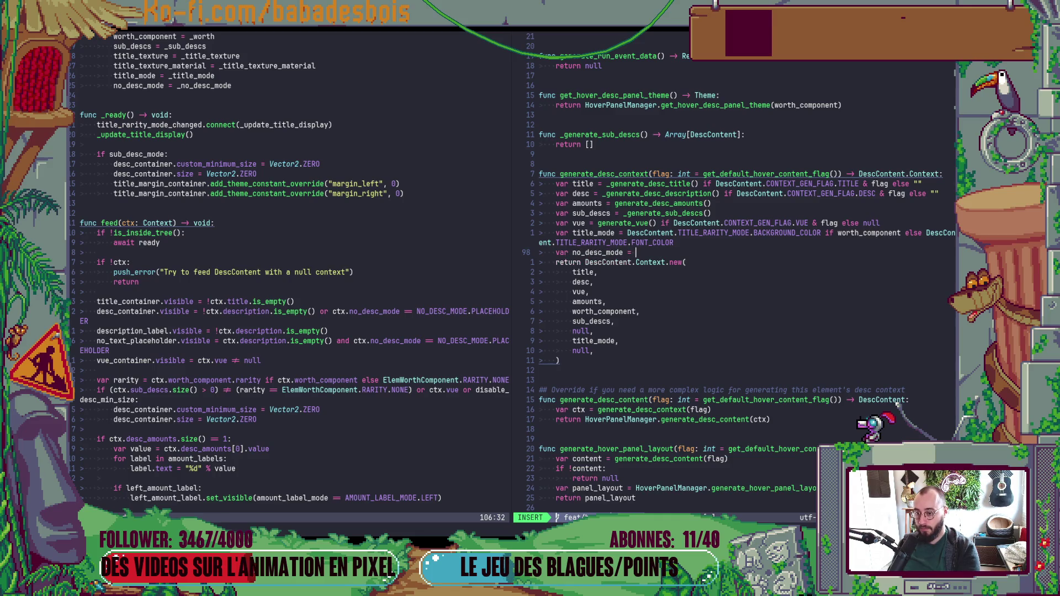
{"action": "key", "text": "Escape"}
{"action": "key", "text": "p"}
{"action": "key", "text": "k"}
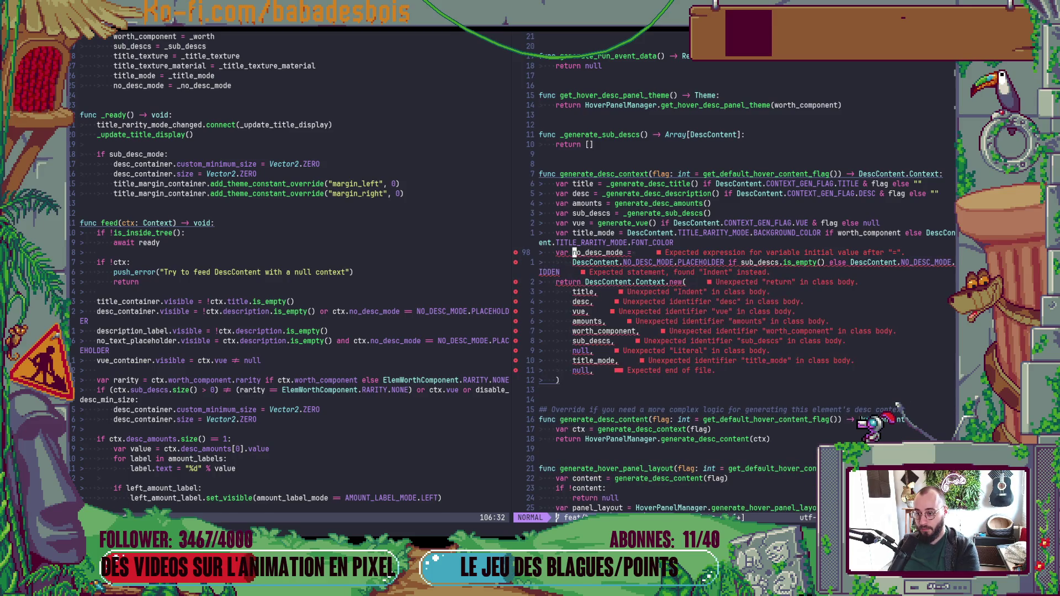
{"action": "key", "text": "shift+j"}
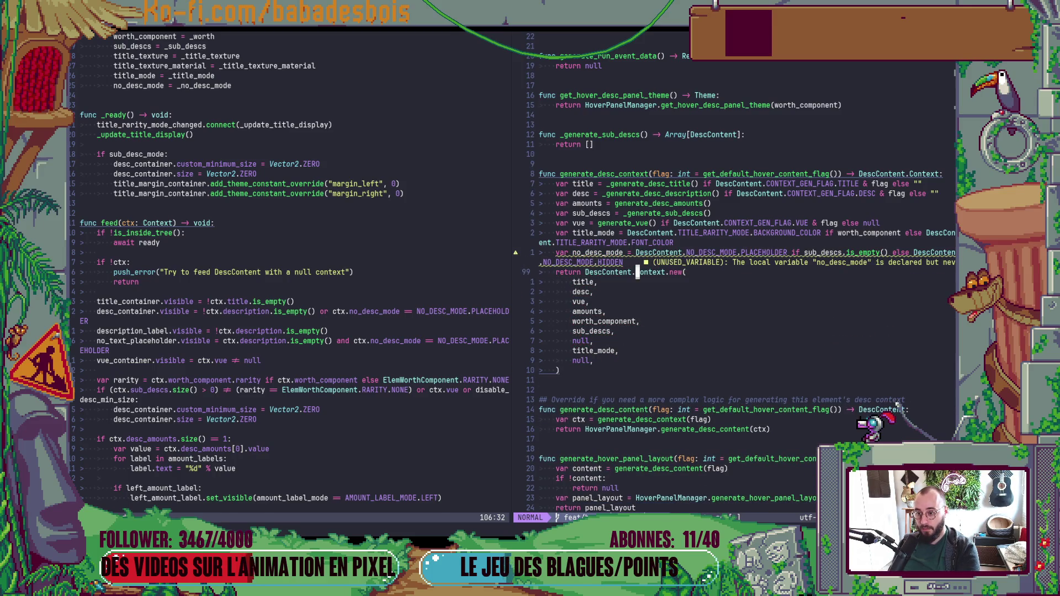
Step: Add no_desc_mode as the last Context.new argument and save with :w
{"action": "key", "text": "j"}
{"action": "key", "text": "j"}
{"action": "key", "text": "j"}
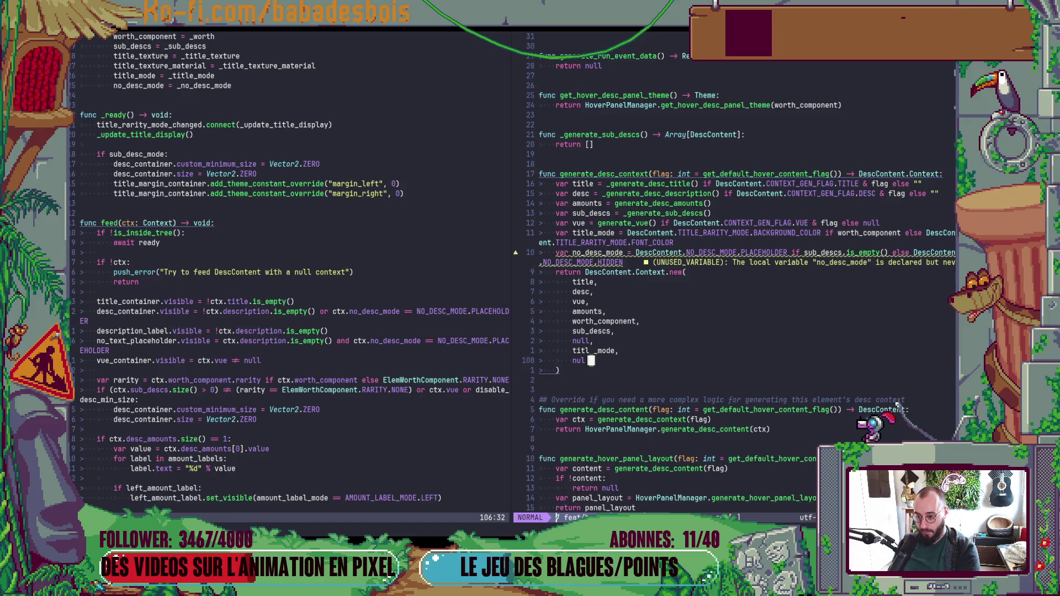
{"action": "type", "text": "ono_desc_mode,"}
{"action": "key", "text": "Escape"}
{"action": "type", "text": ":w"}
{"action": "key", "text": "Return"}
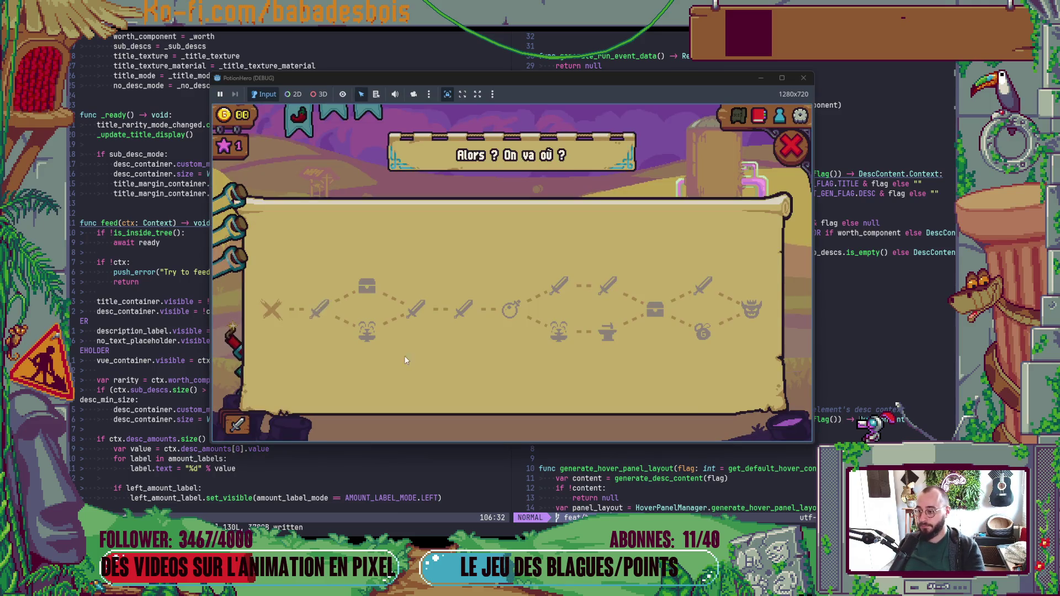
Step: Travel into a combat room, inspect the Petit Pois Clerc's empty description bar, then return to Godot
{"action": "left_click", "coordinate": [313, 312]}
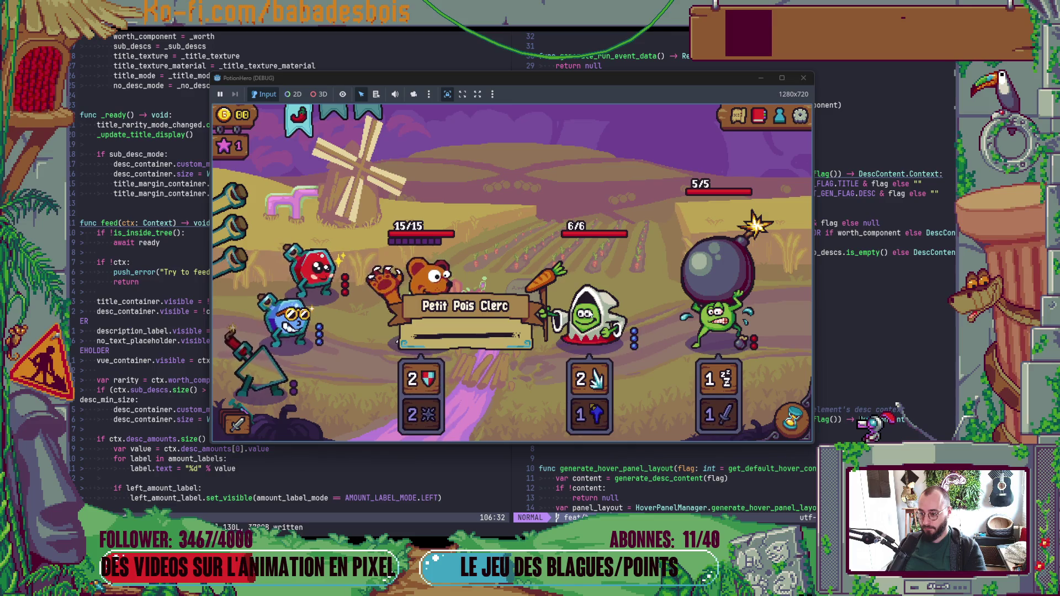
{"action": "mouse_move", "coordinate": [599, 312]}
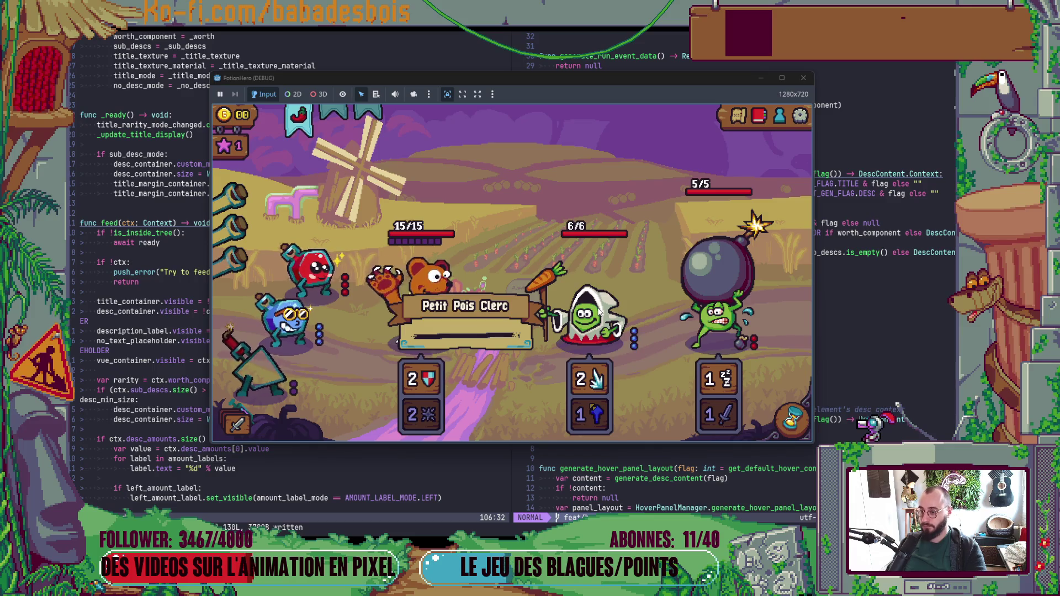
{"action": "key", "text": "alt+Tab"}
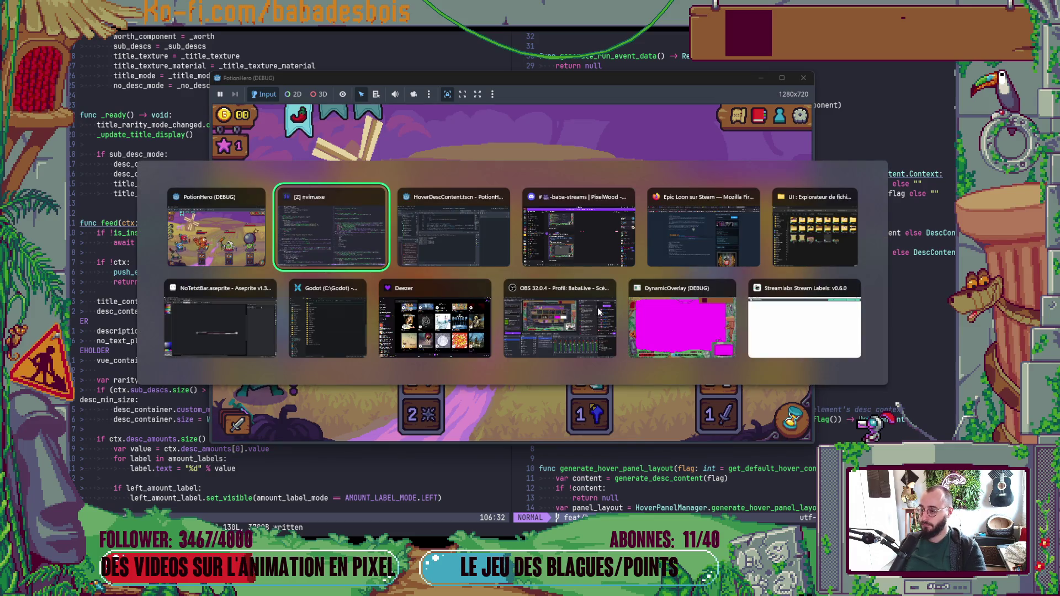
{"action": "key", "text": "alt+Tab"}
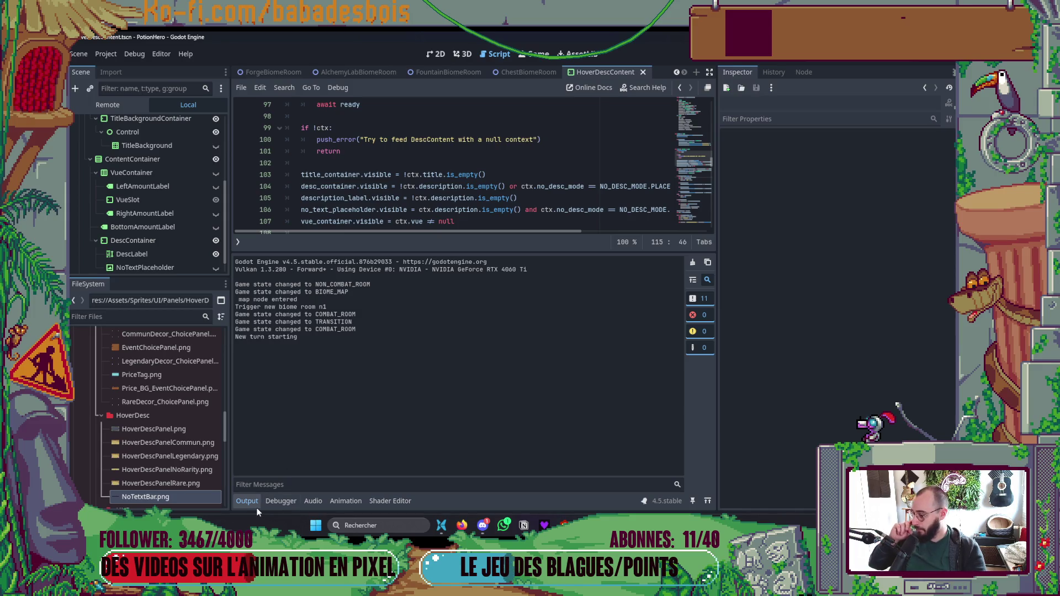
Step: Add a MarginContainer under DescContainer and move NoTextPlaceholder inside it
{"action": "left_click", "coordinate": [251, 505]}
{"action": "left_click", "coordinate": [165, 268]}
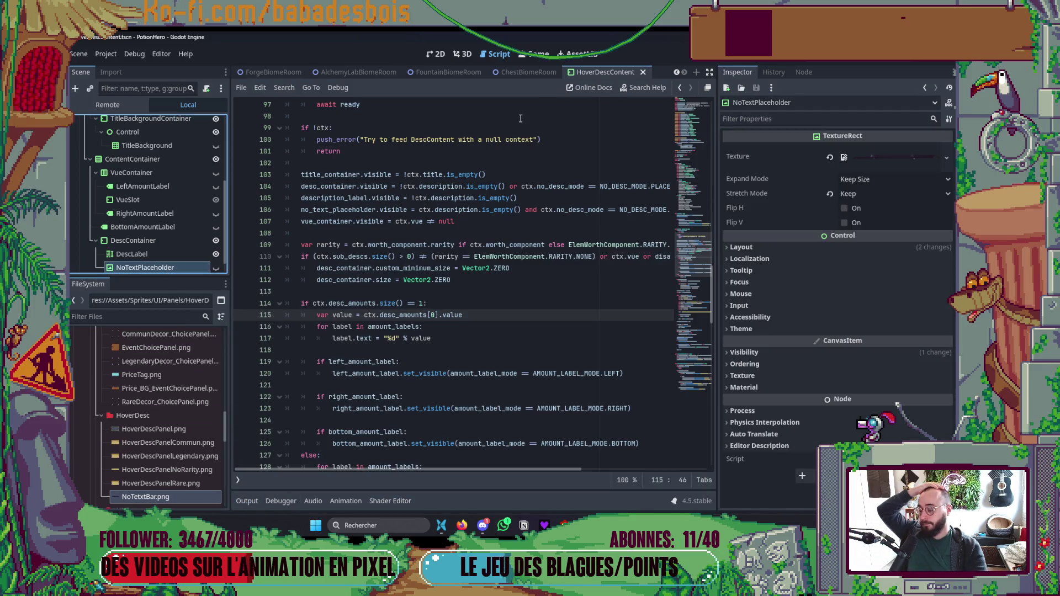
{"action": "left_click", "coordinate": [436, 54]}
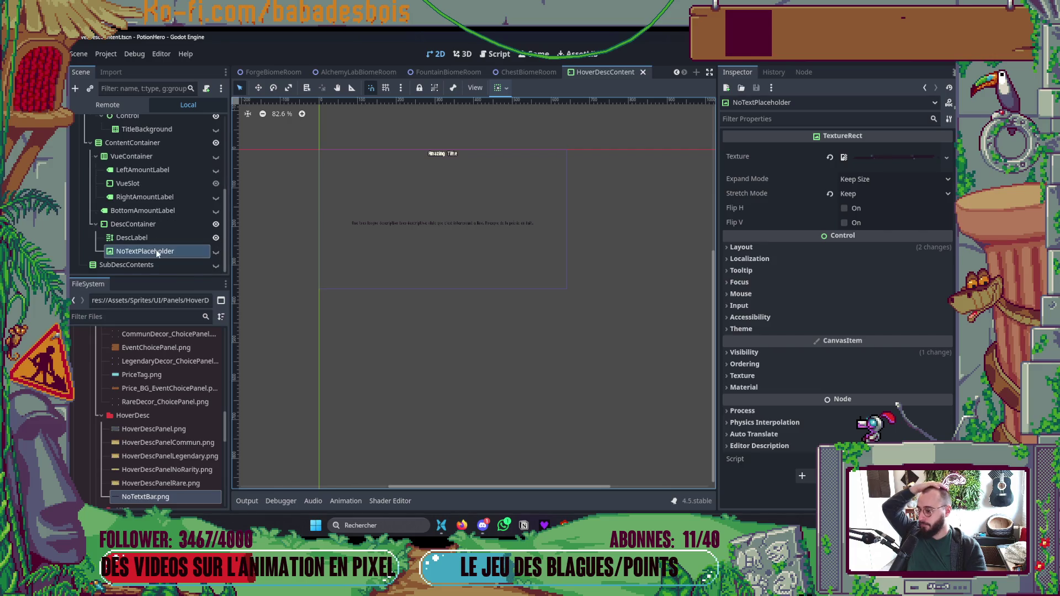
{"action": "left_click", "coordinate": [166, 224]}
{"action": "right_click", "coordinate": [170, 221]}
{"action": "left_click", "coordinate": [221, 228]}
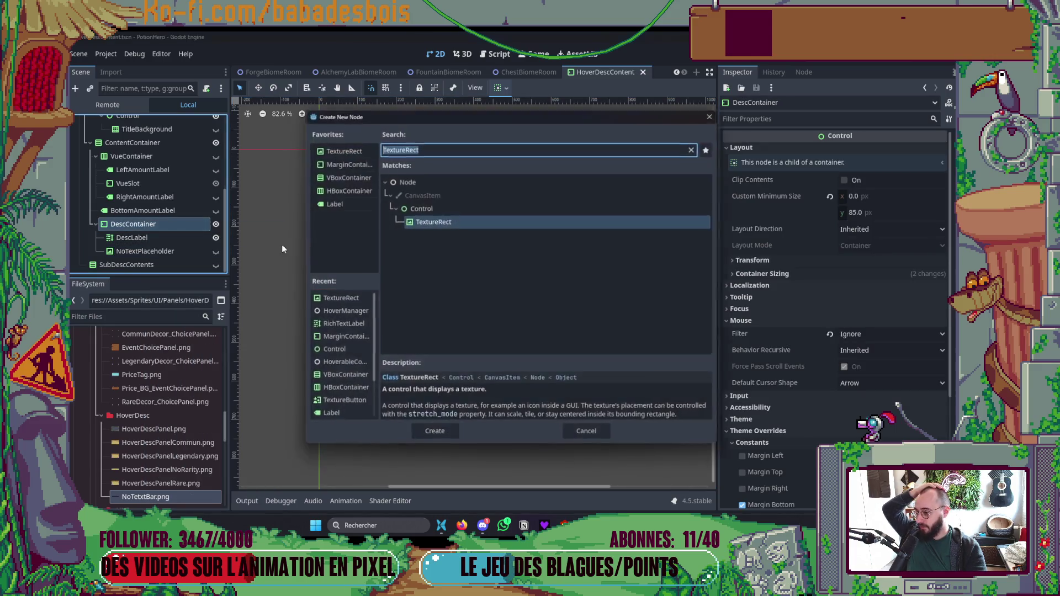
{"action": "double_click", "coordinate": [344, 163]}
{"action": "mouse_move", "coordinate": [158, 250]}
{"action": "left_mouse_down"}
{"action": "mouse_move", "coordinate": [167, 267]}
{"action": "mouse_move", "coordinate": [166, 250]}
{"action": "left_mouse_up"}
Step: Give the new MarginContainer theme override margins of 8 top and 8 bottom, and save
{"action": "left_click", "coordinate": [164, 239]}
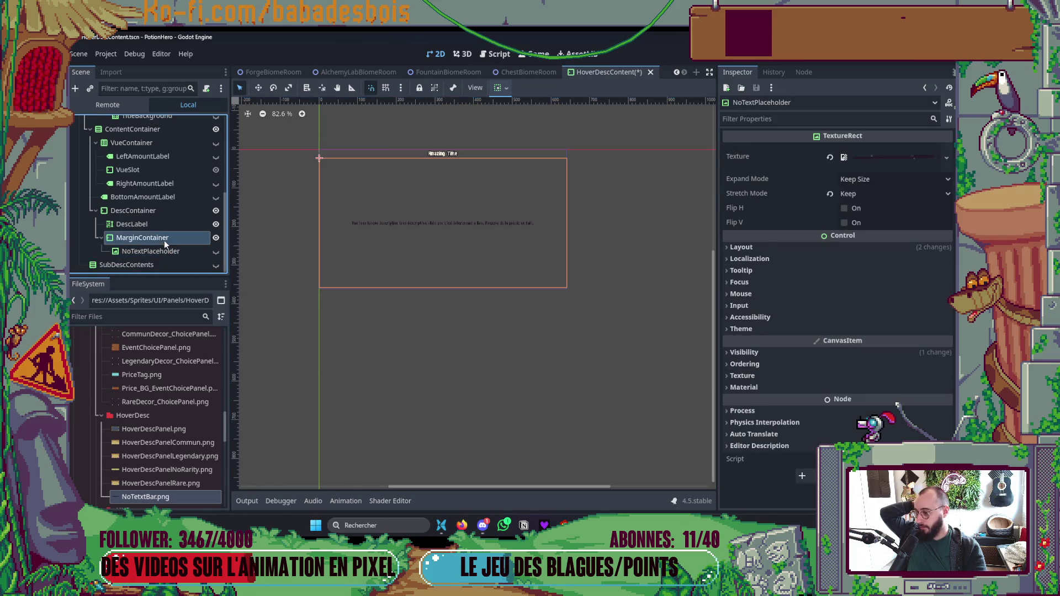
{"action": "left_click", "coordinate": [758, 241]}
{"action": "left_click", "coordinate": [756, 251]}
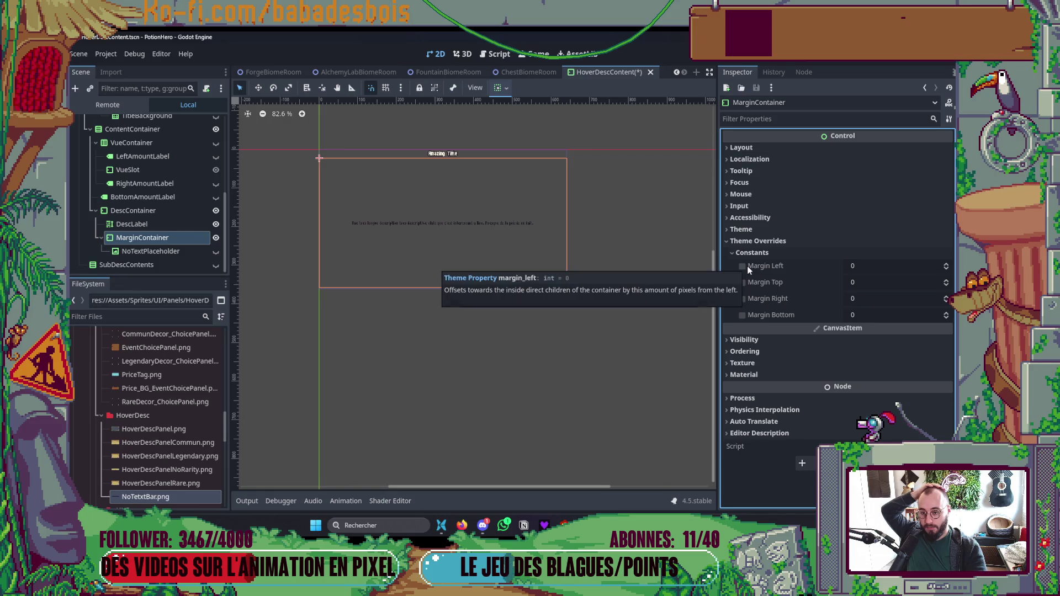
{"action": "left_click", "coordinate": [743, 283]}
{"action": "left_click", "coordinate": [882, 288]}
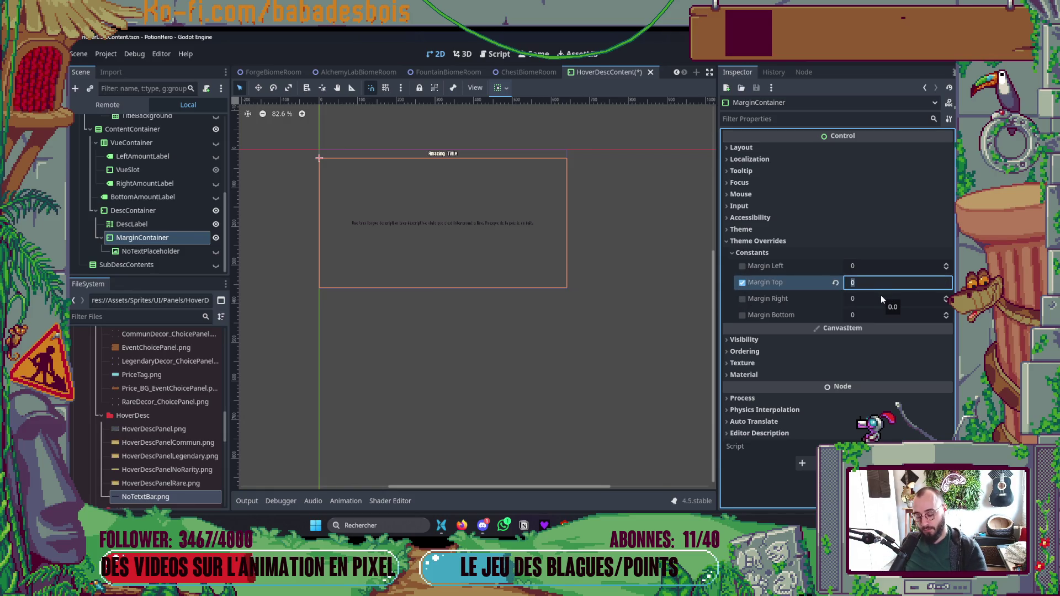
{"action": "type", "text": "8"}
{"action": "key", "text": "Tab"}
{"action": "key", "text": "Tab"}
{"action": "type", "text": "8"}
{"action": "key", "text": "Return"}
{"action": "key", "text": "ctrl+s"}
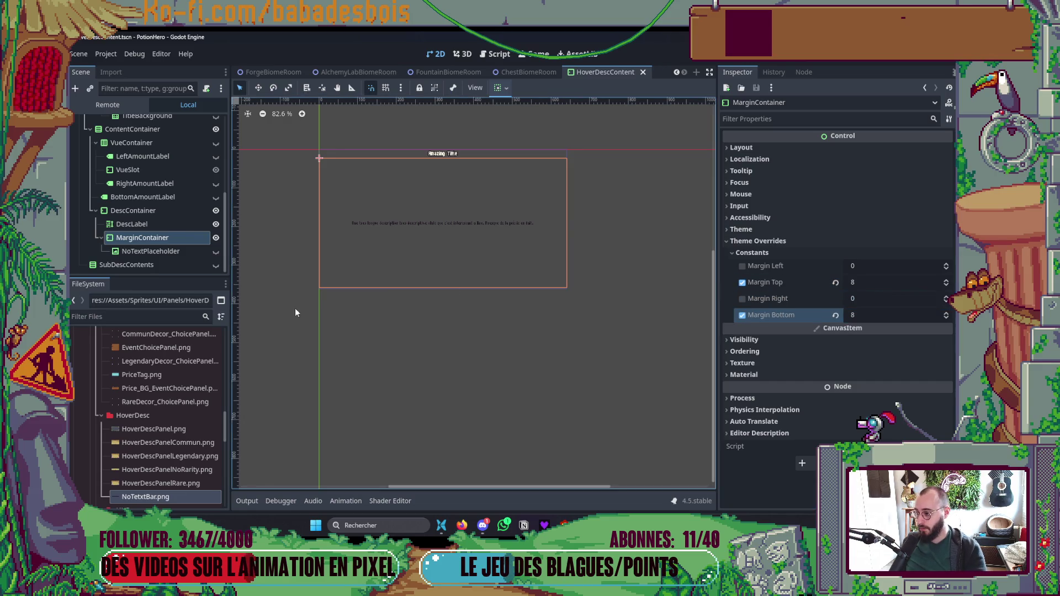
Step: Rename the MarginContainer to NoTextPlaceholderContainer, run the game, and switch to Neovim
{"action": "left_click", "coordinate": [197, 271]}
{"action": "key", "text": "F2"}
{"action": "type", "text": "NoTextPlace"}
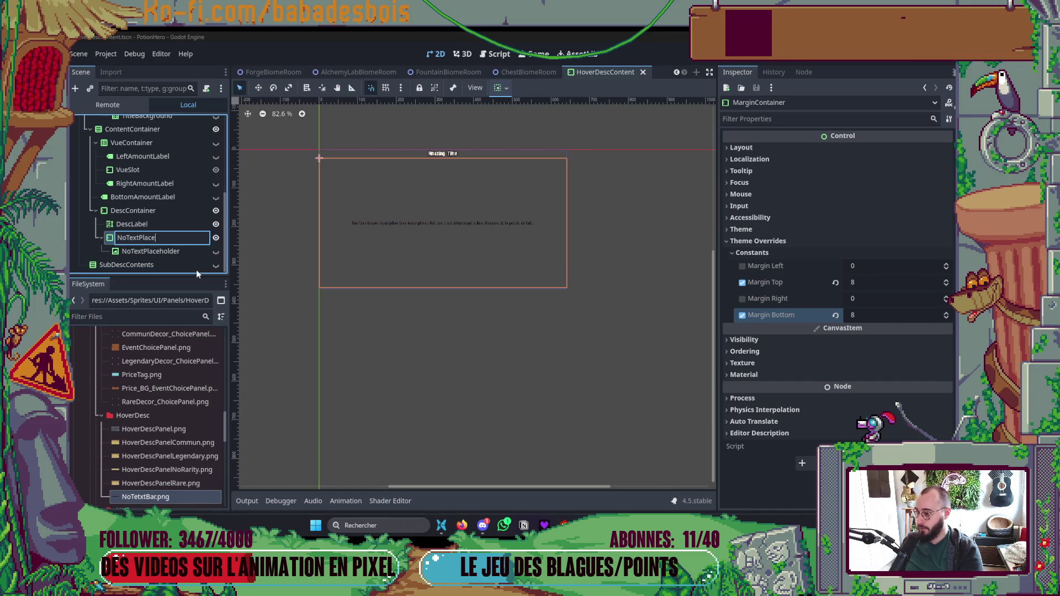
{"action": "type", "text": "holderContai"}
{"action": "key", "text": "Return"}
{"action": "key", "text": "F5"}
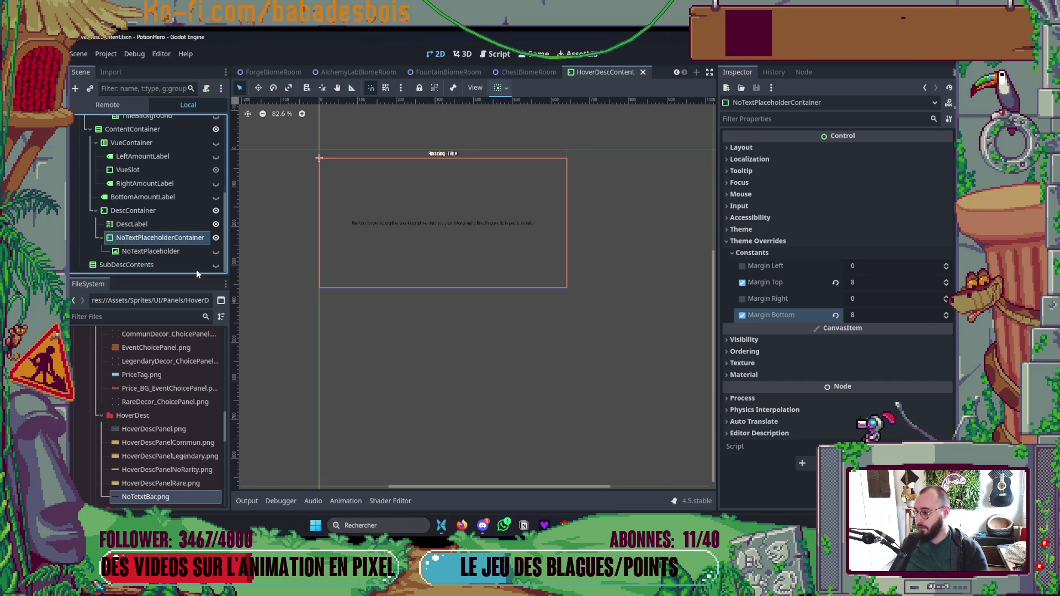
{"action": "key", "text": "alt+Tab"}
{"action": "key", "text": "alt+Tab"}
{"action": "scroll", "coordinate": [294, 122], "scroll_direction": "up", "scroll_amount": 15}
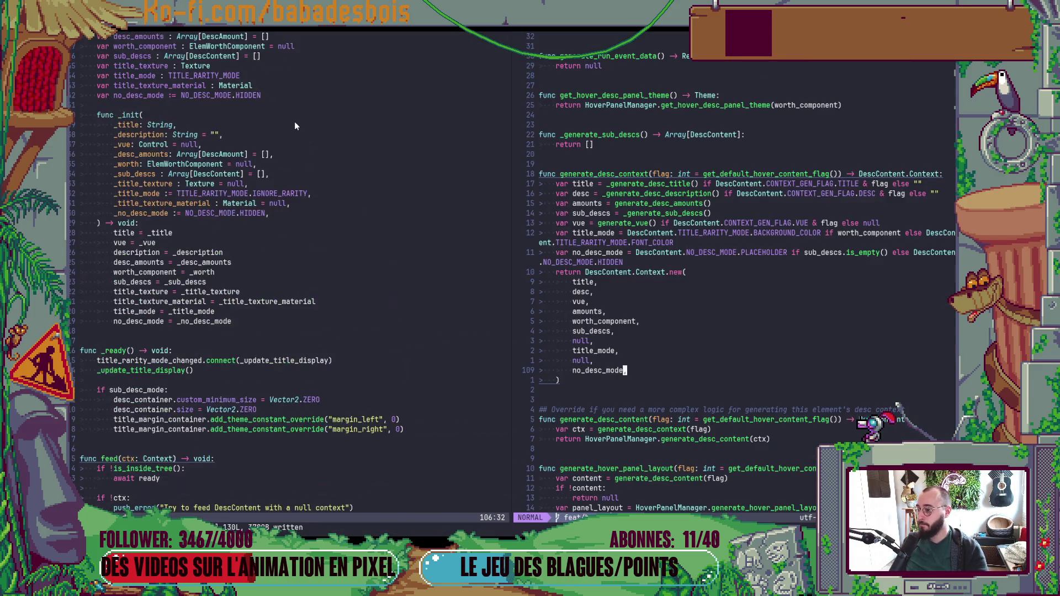
Step: Duplicate the no_text_placeholder export as no_text_placeholder_container typed Container, and save DescContent.gd
{"action": "scroll", "coordinate": [257, 189], "scroll_direction": "up", "scroll_amount": 3}
{"action": "left_click", "coordinate": [244, 305]}
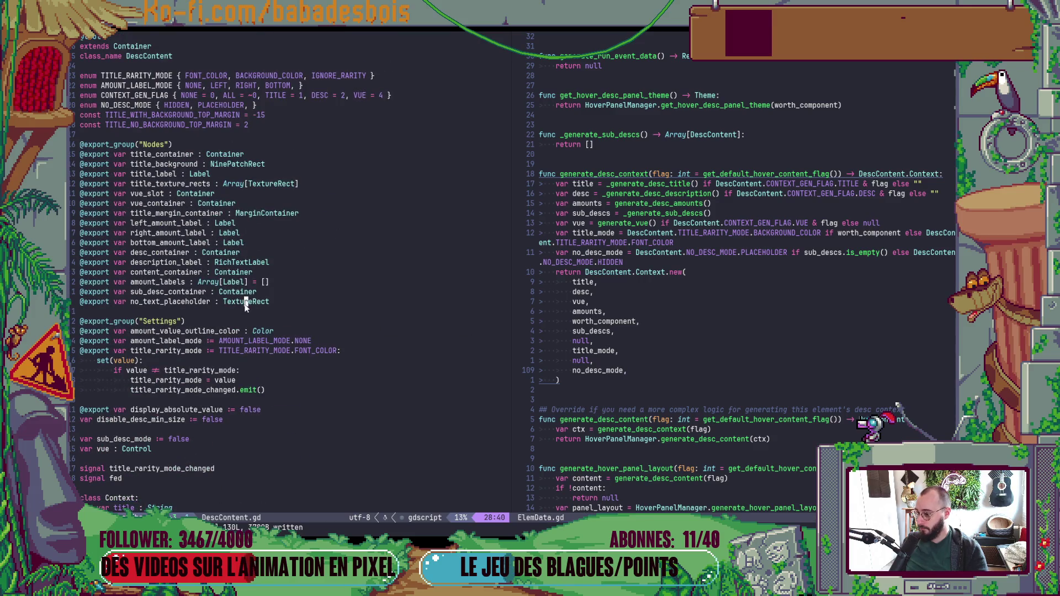
{"action": "key", "text": "y"}
{"action": "key", "text": "y"}
{"action": "key", "text": "p"}
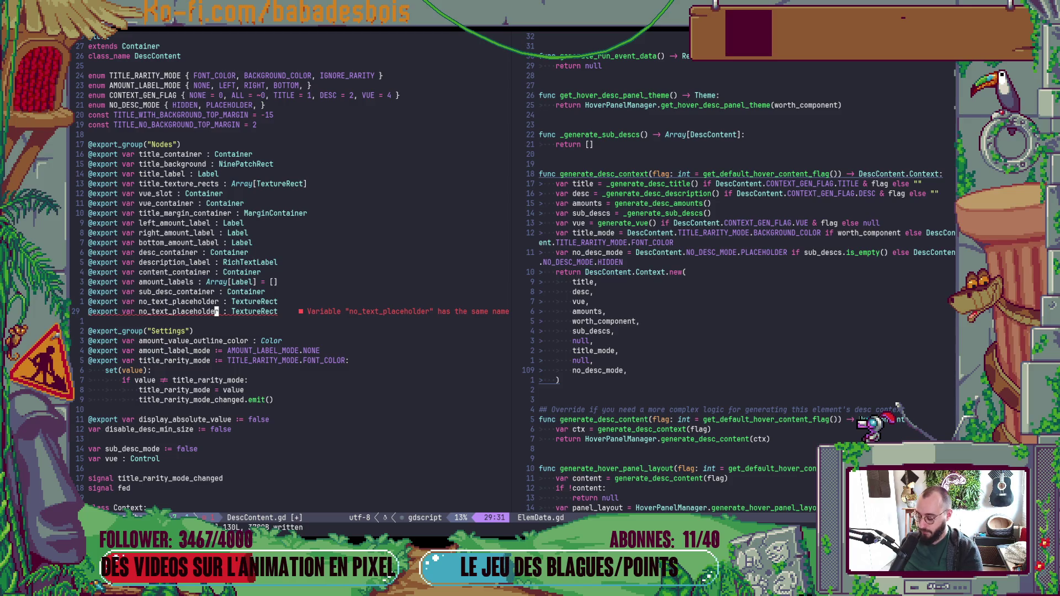
{"action": "type", "text": "a_"}
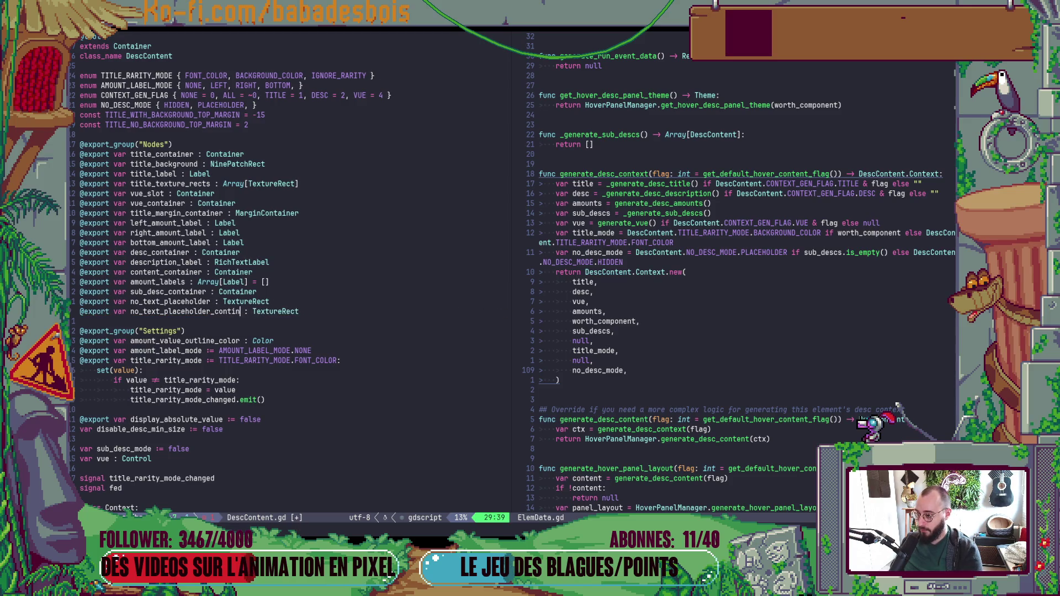
{"action": "type", "text": "er"}
{"action": "key", "text": "Escape"}
{"action": "type", "text": "wcwContainer"}
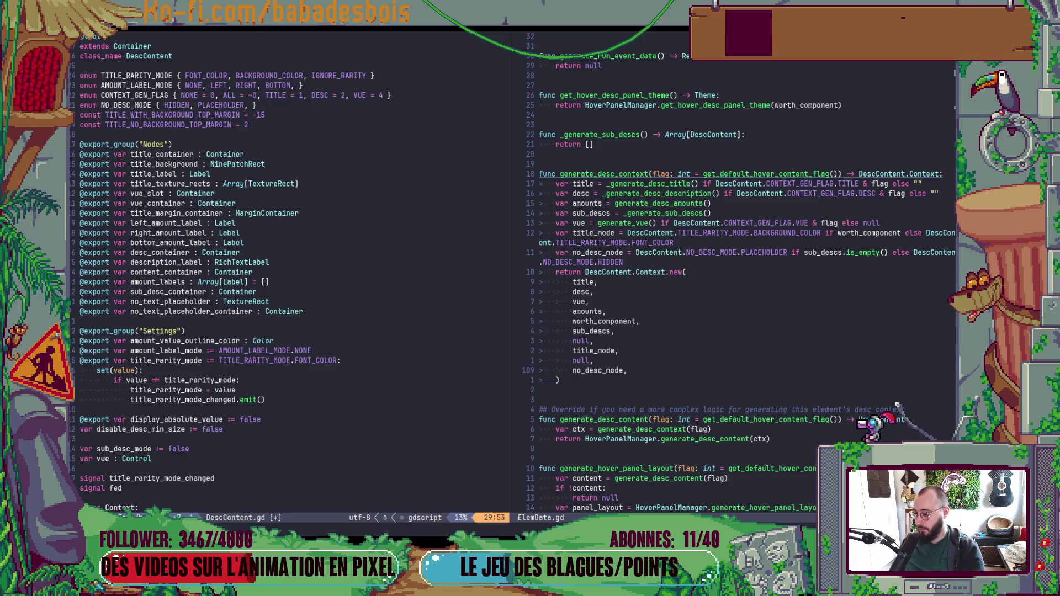
{"action": "type", "text": ":w"}
{"action": "key", "text": "Return"}
{"action": "key", "text": "ctrl+o"}
{"action": "key", "text": "ctrl+o"}
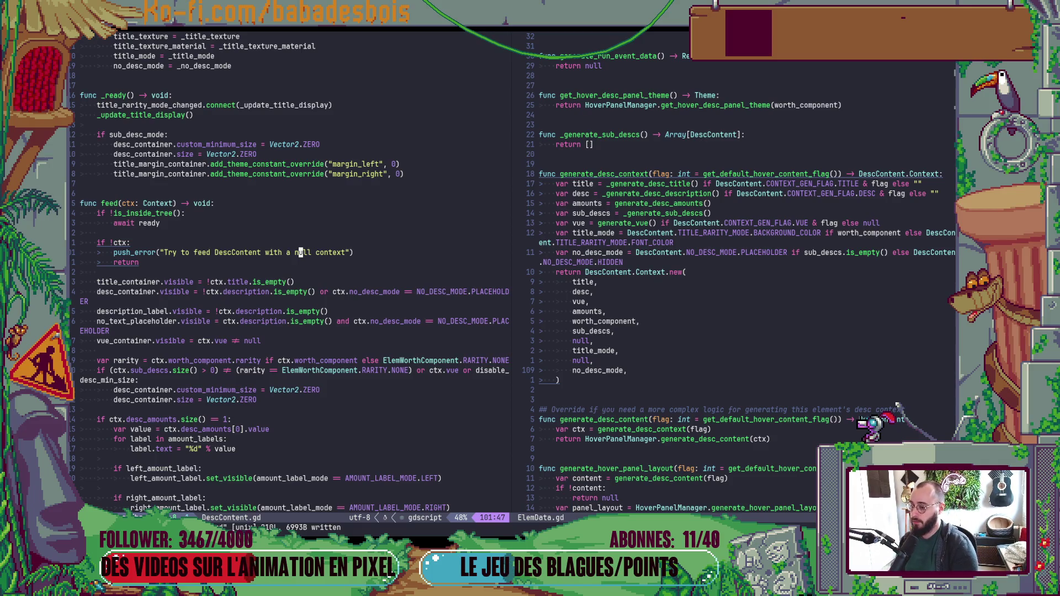
Step: Navigate through the feed function to the no_text_placeholder visibility line
{"action": "key", "text": "ctrl+o"}
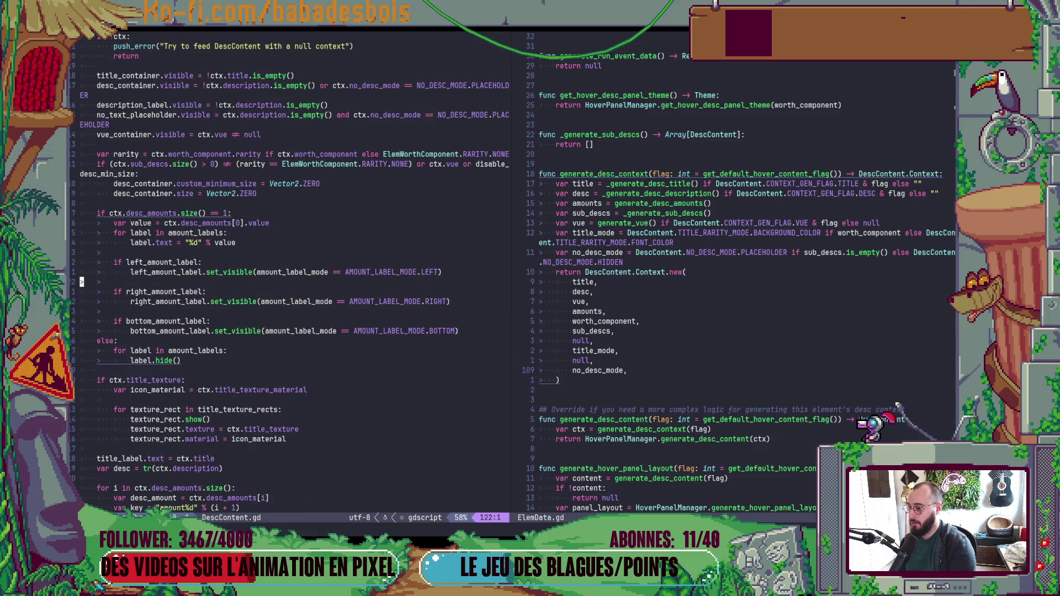
{"action": "key", "text": "ctrl+o"}
{"action": "key", "text": "ctrl+o"}
{"action": "key", "text": "ctrl+o"}
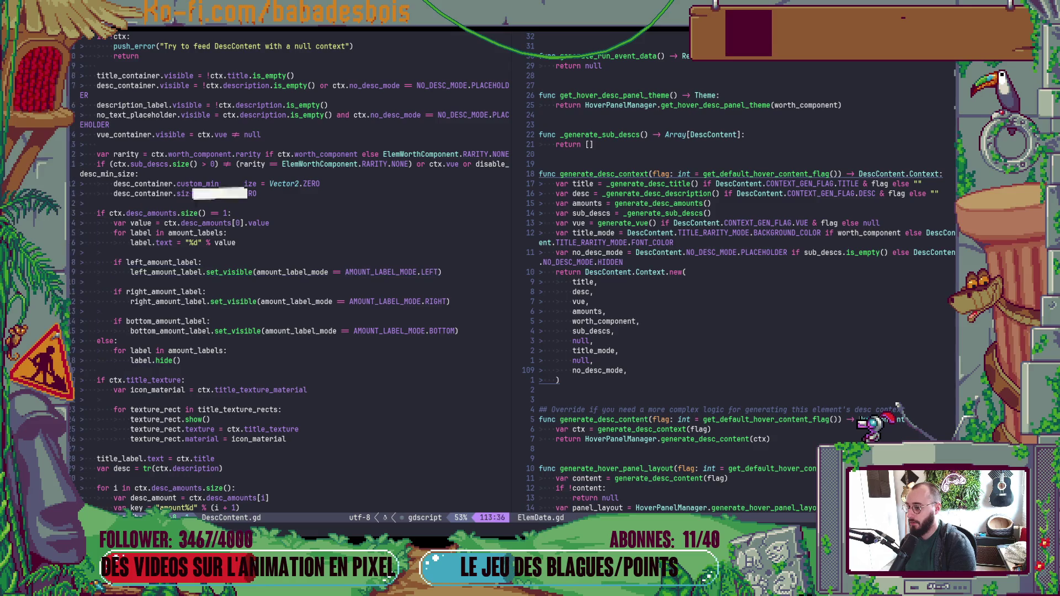
{"action": "key", "text": "ctrl+o"}
{"action": "key", "text": "$"}
{"action": "key", "text": "k"}
{"action": "left_click", "coordinate": [301, 184]}
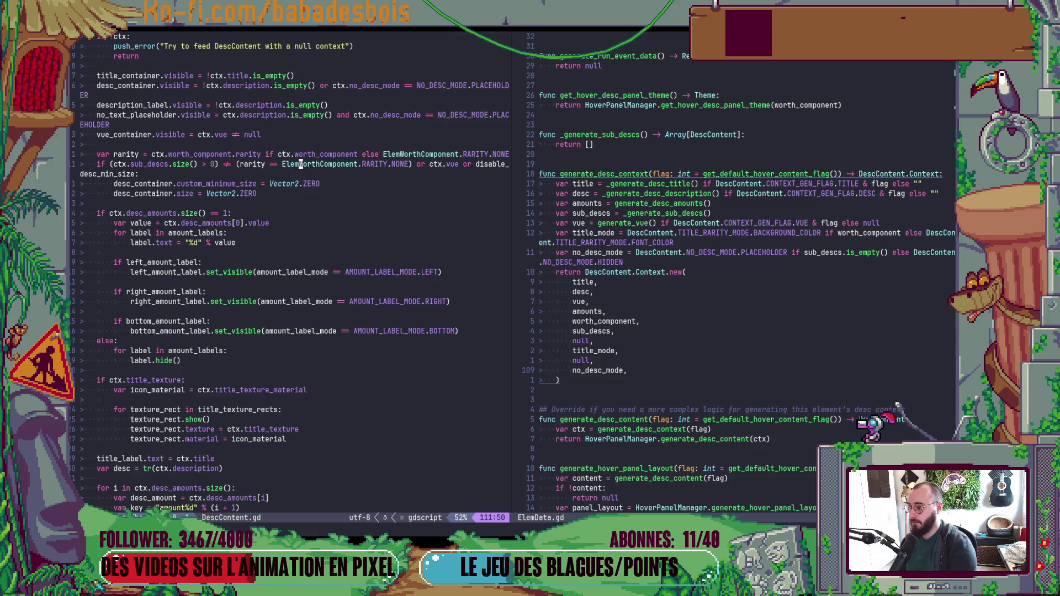
{"action": "key", "text": "ctrl+i"}
{"action": "key", "text": "ctrl+i"}
{"action": "key", "text": "ctrl+i"}
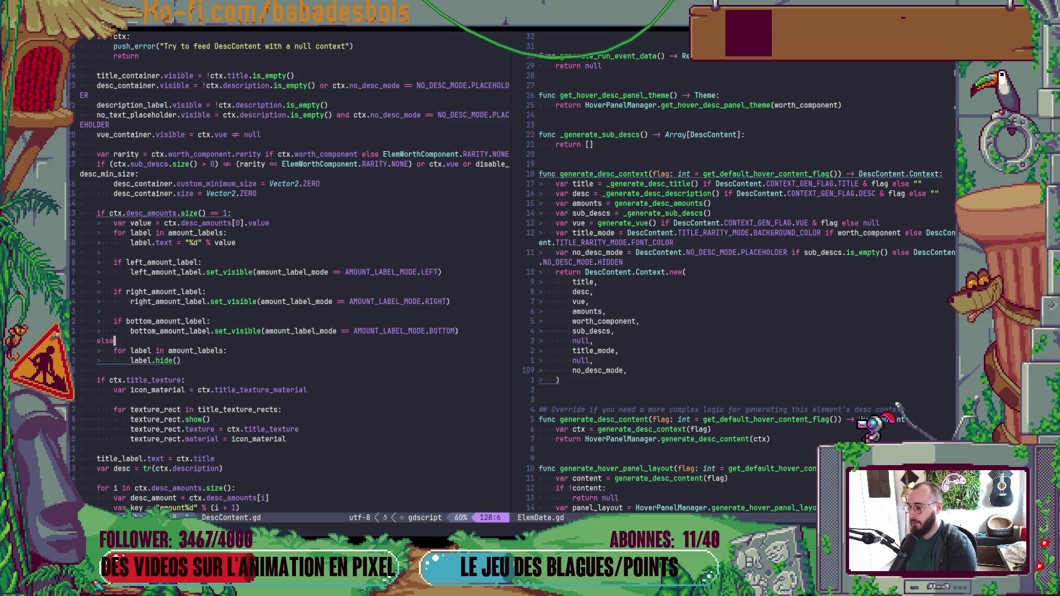
{"action": "key", "text": "ctrl+o"}
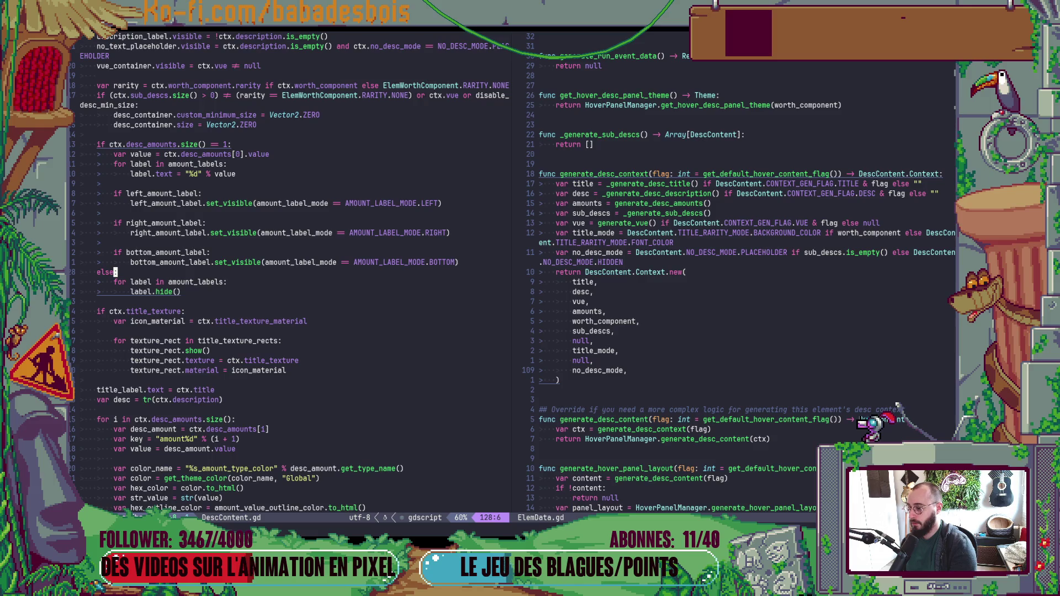
{"action": "key", "text": "ctrl+o"}
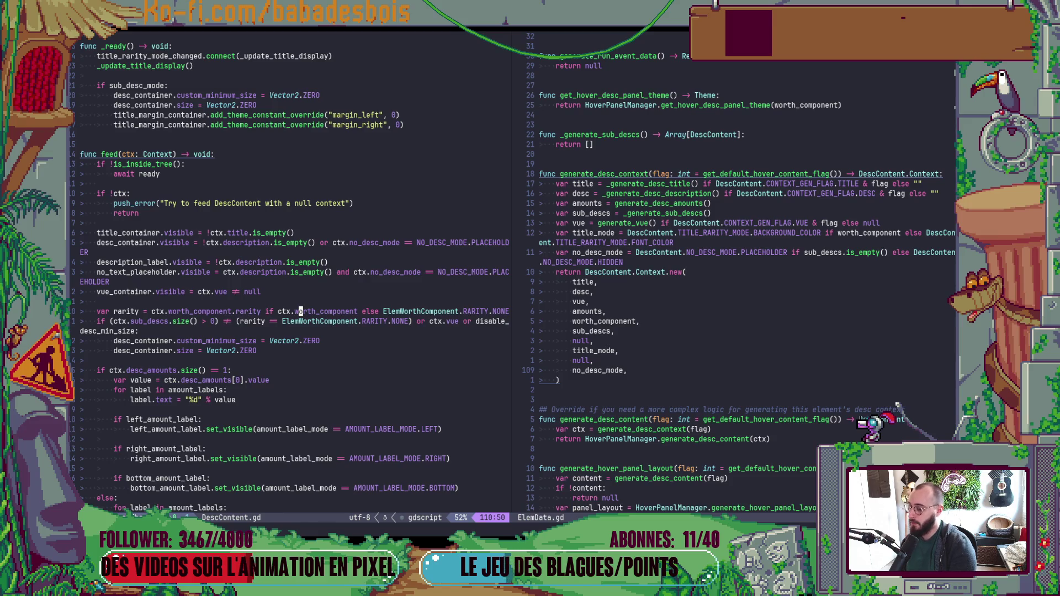
{"action": "key", "text": "k"}
{"action": "key", "text": "k"}
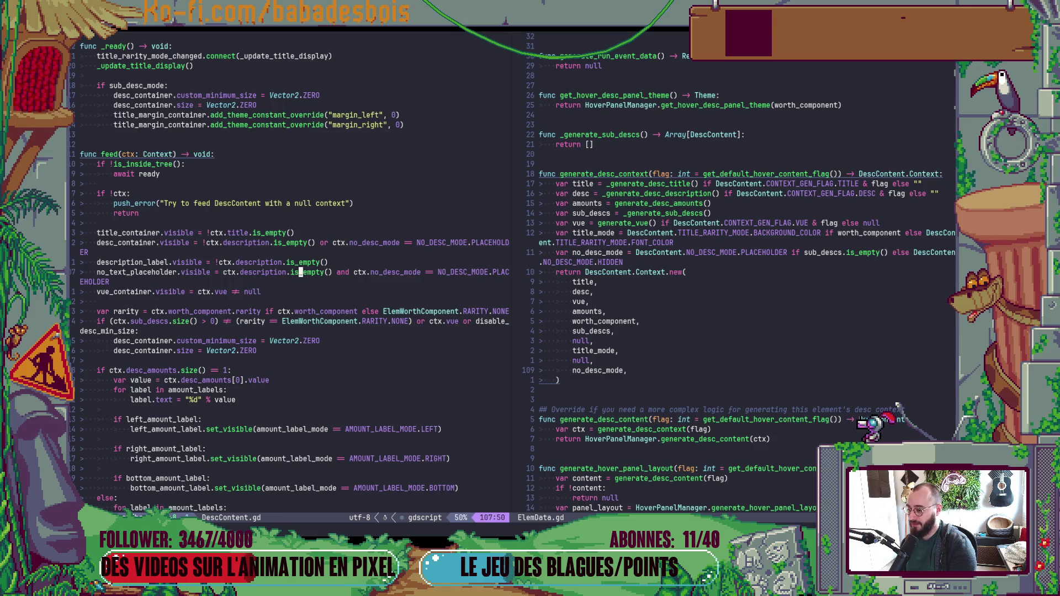
Step: Change no_text_placeholder.visible to no_text_placeholder_container.visible and save the script
{"action": "type", "text": "i"}
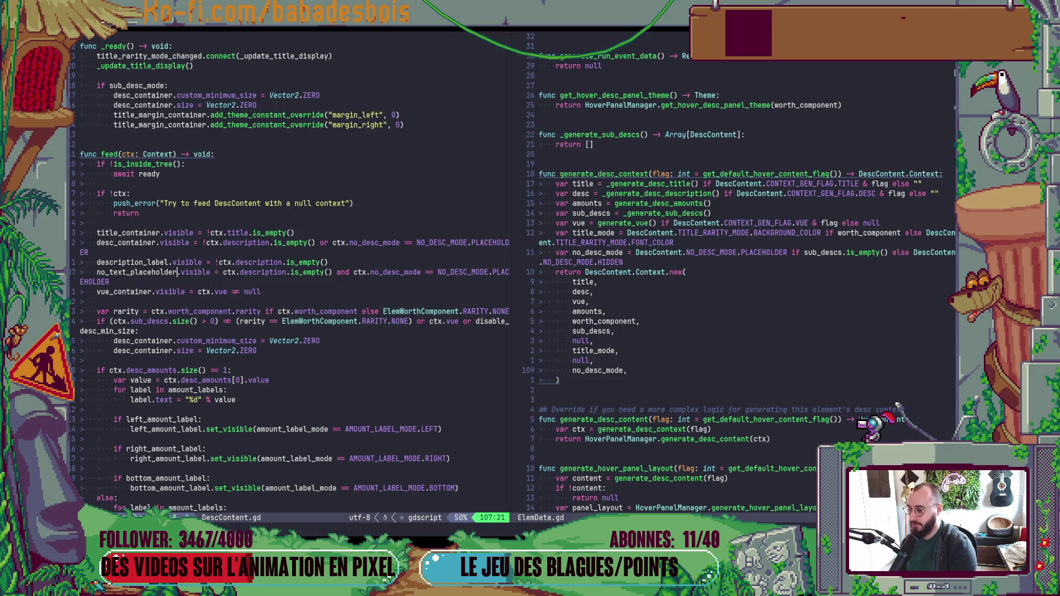
{"action": "type", "text": "_container"}
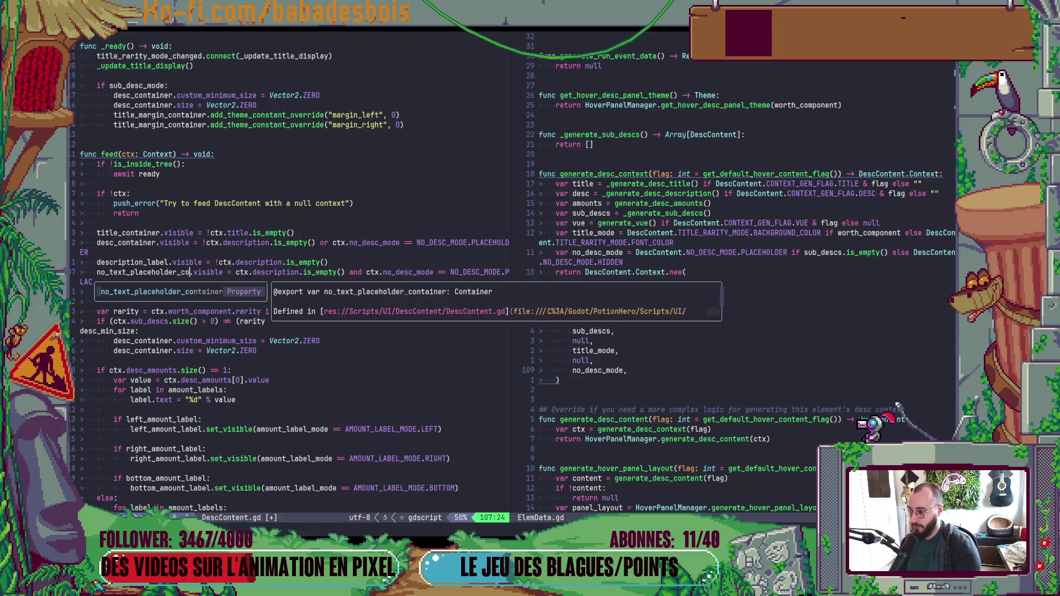
{"action": "key", "text": "Escape"}
{"action": "type", "text": ":w"}
{"action": "key", "text": "Return"}
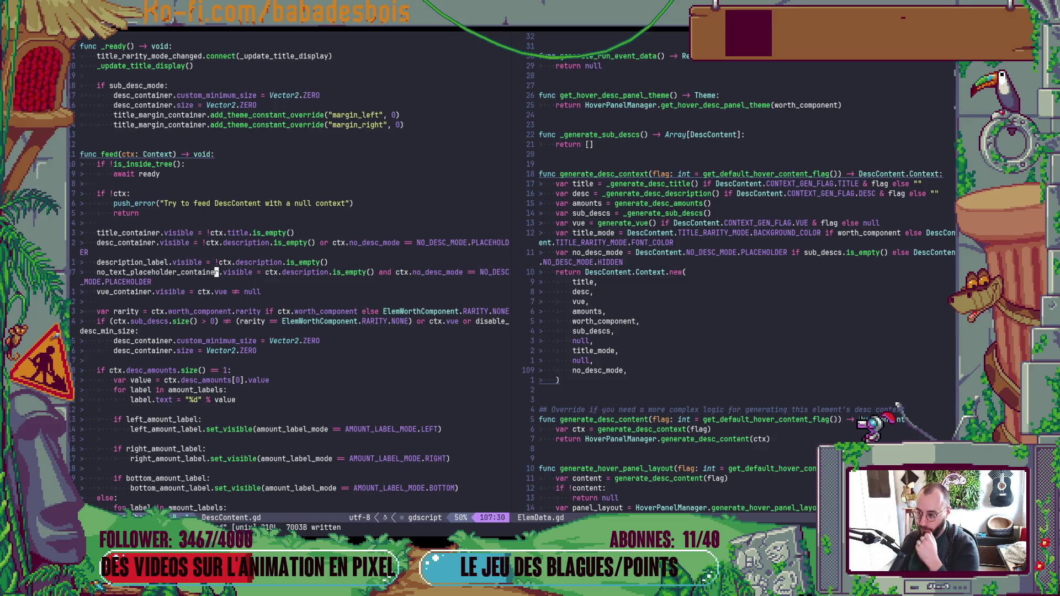
{"action": "key", "text": "alt+Tab"}
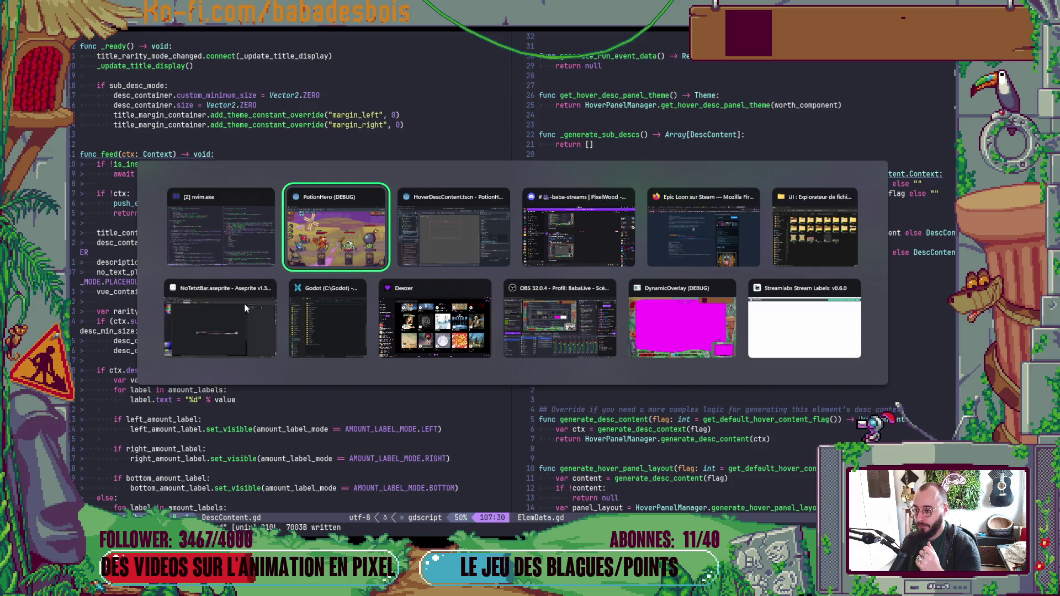
Step: Assign NoTextPlaceholderContainer to HoverDescContent's No Text Placeholder Container field and save
{"action": "key", "text": "alt+Tab"}
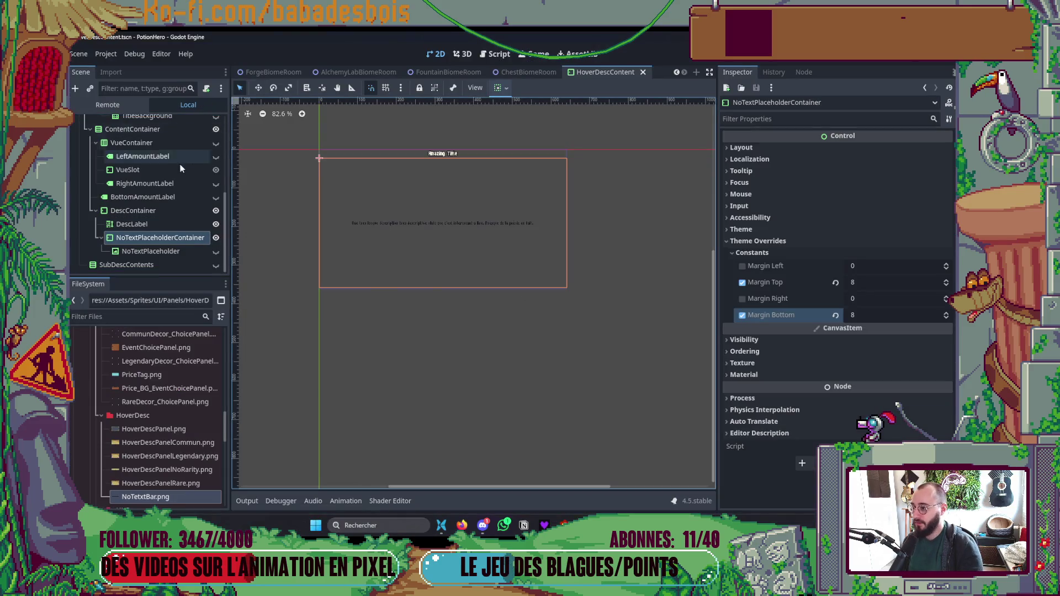
{"action": "scroll", "coordinate": [170, 158], "scroll_direction": "up", "scroll_amount": 5}
{"action": "left_click", "coordinate": [158, 127]}
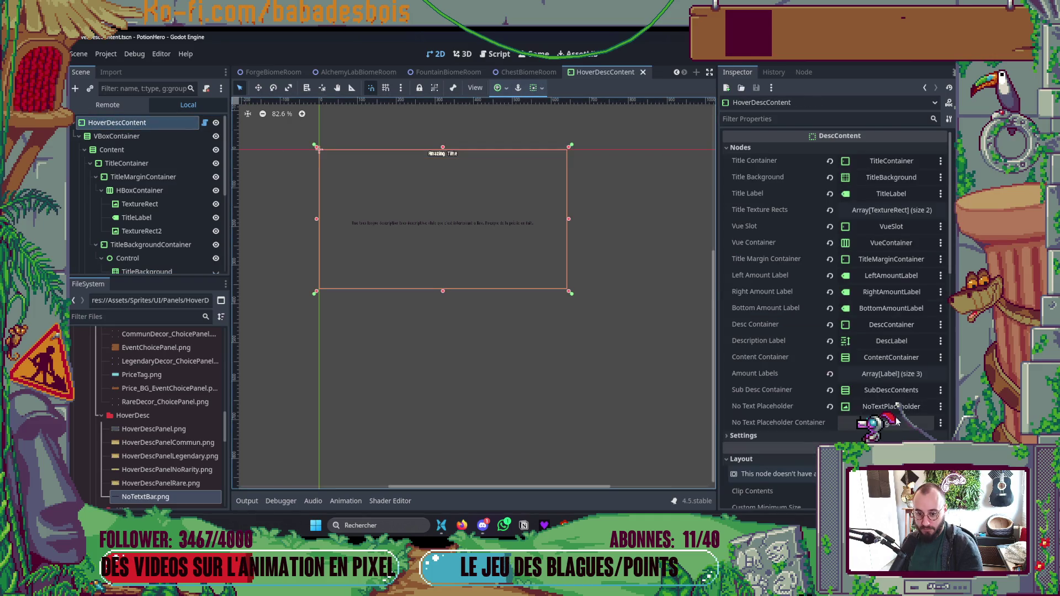
{"action": "left_click", "coordinate": [885, 423]}
{"action": "left_click", "coordinate": [524, 314]}
{"action": "double_click", "coordinate": [525, 314]}
{"action": "key", "text": "ctrl+s"}
Step: Show NoTextPlaceholder, hide NoTextPlaceholderContainer in the editor, save, and run the game
{"action": "scroll", "coordinate": [158, 218], "scroll_direction": "down", "scroll_amount": 5}
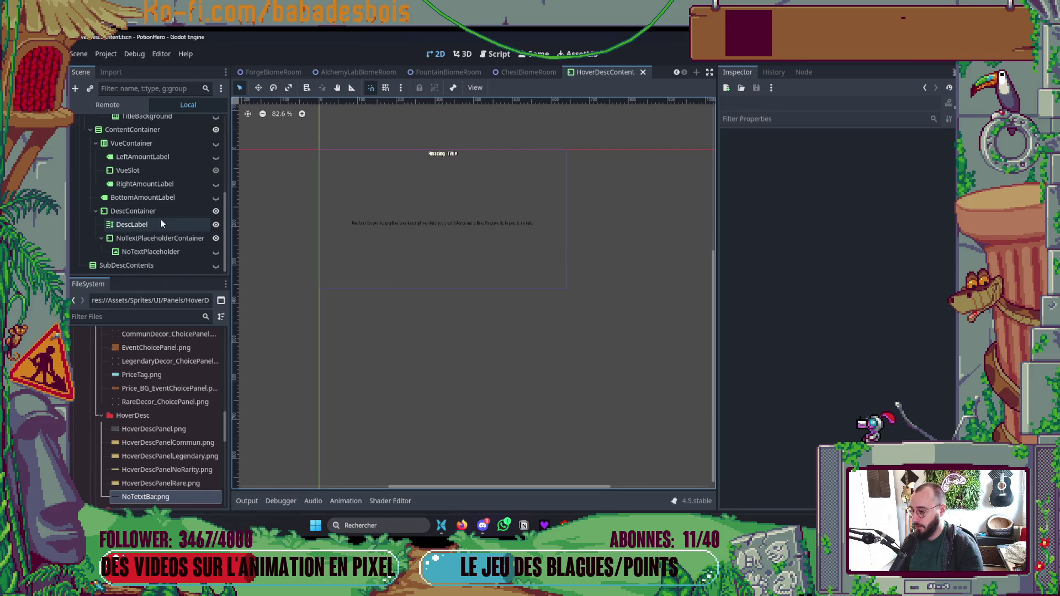
{"action": "left_click", "coordinate": [216, 251]}
{"action": "left_click", "coordinate": [216, 237]}
{"action": "key", "text": "ctrl+s"}
{"action": "key", "text": "F6"}
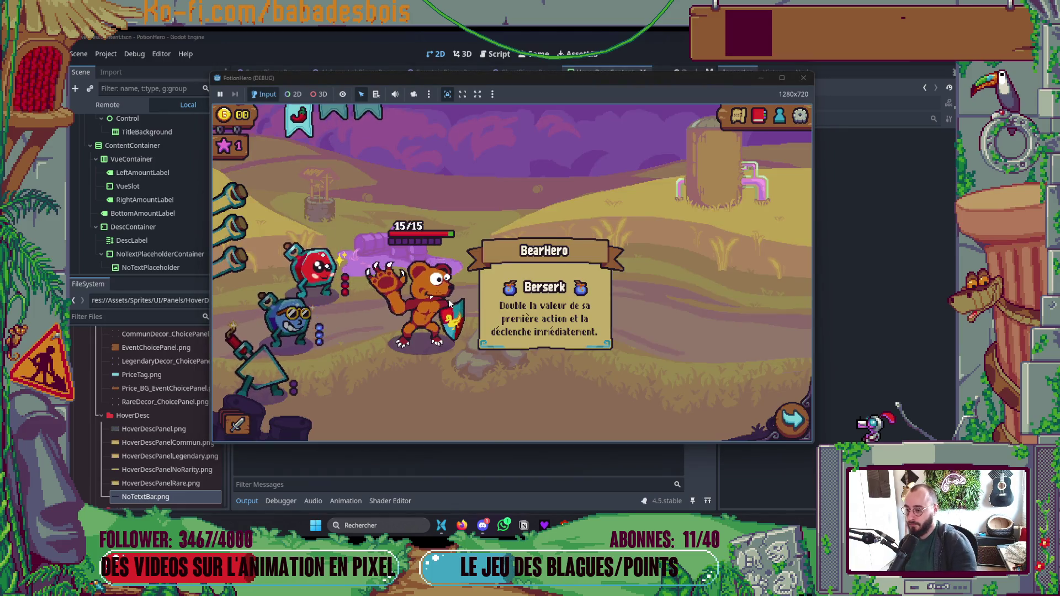
Step: Advance the running game toward a battle, then select NoTextPlaceholderContainer in the editor
{"action": "left_click", "coordinate": [753, 119]}
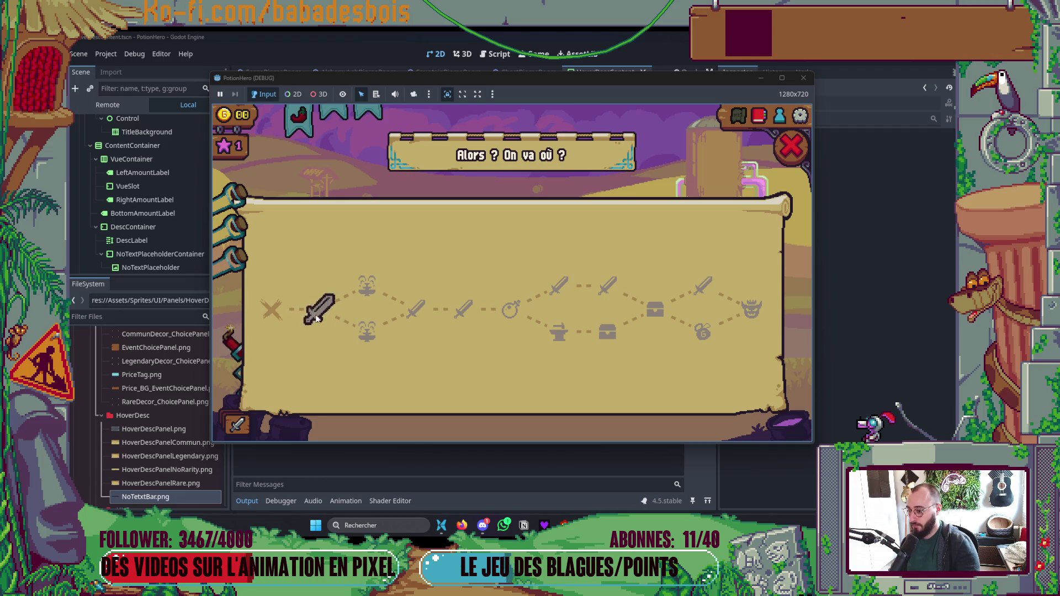
{"action": "key", "text": "Escape"}
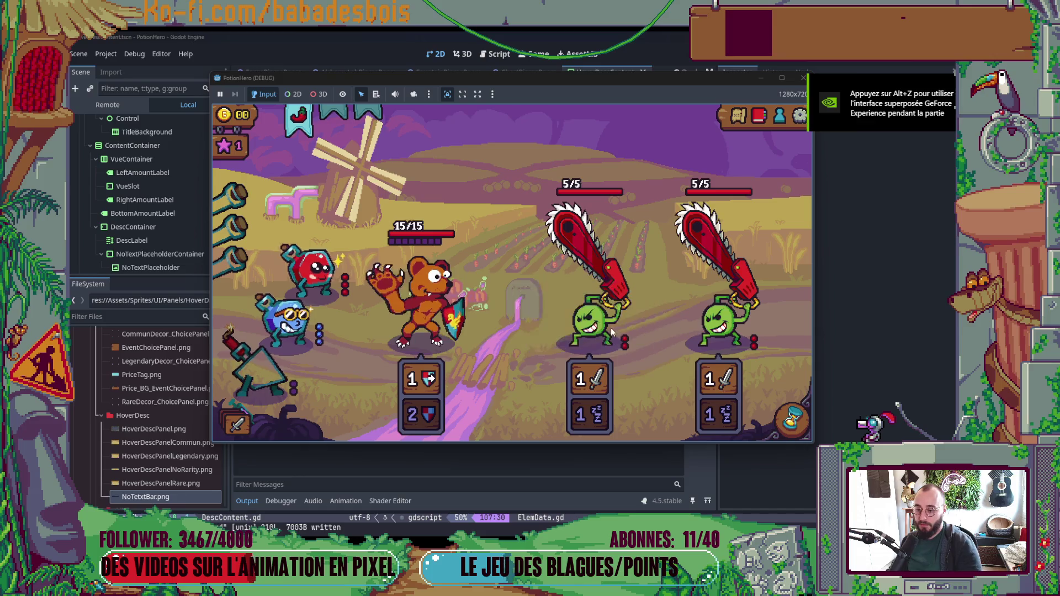
{"action": "left_click", "coordinate": [166, 255]}
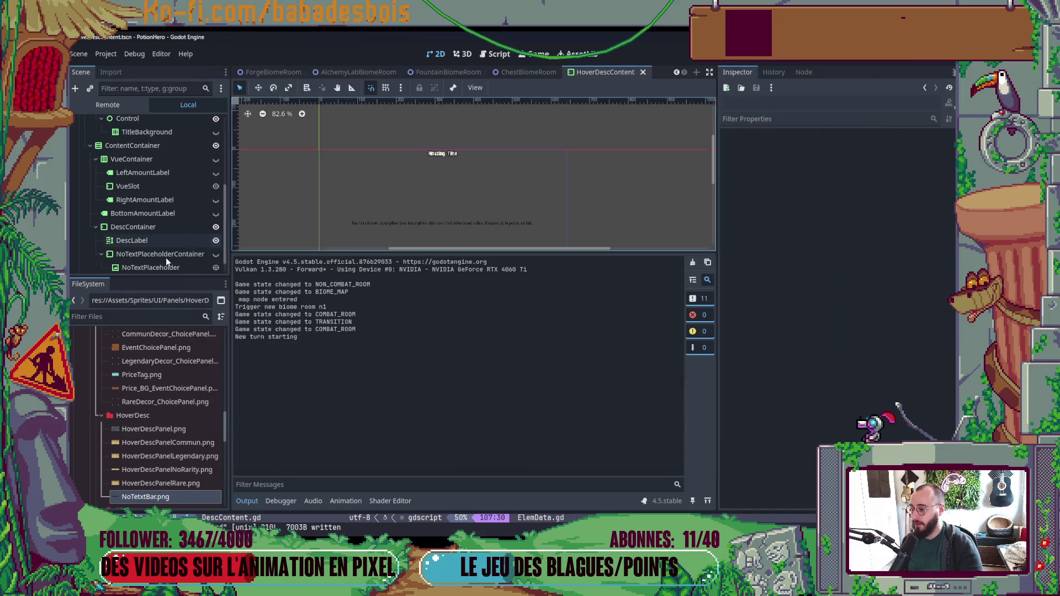
Step: Set the container's margins to 4 top and 10 bottom, then relaunch the game
{"action": "left_click", "coordinate": [878, 287]}
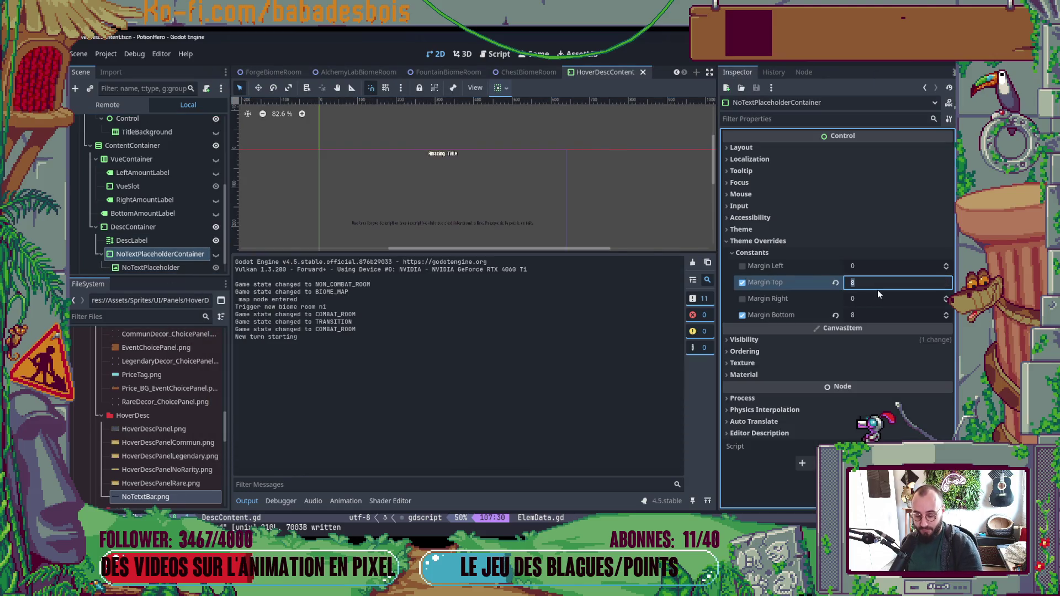
{"action": "key", "text": "super"}
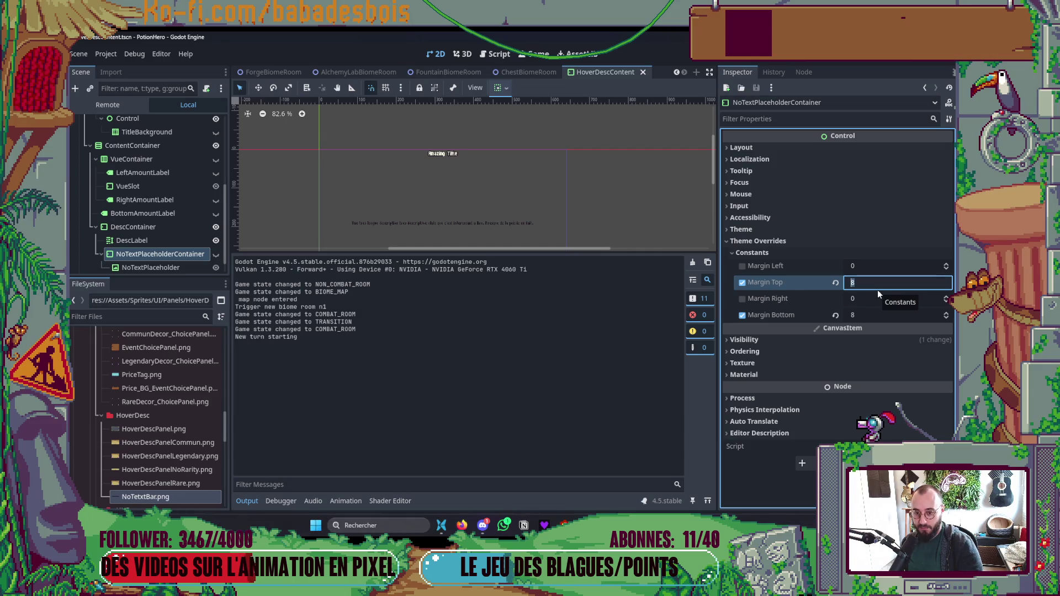
{"action": "type", "text": "4"}
{"action": "key", "text": "Return"}
{"action": "left_click", "coordinate": [864, 313]}
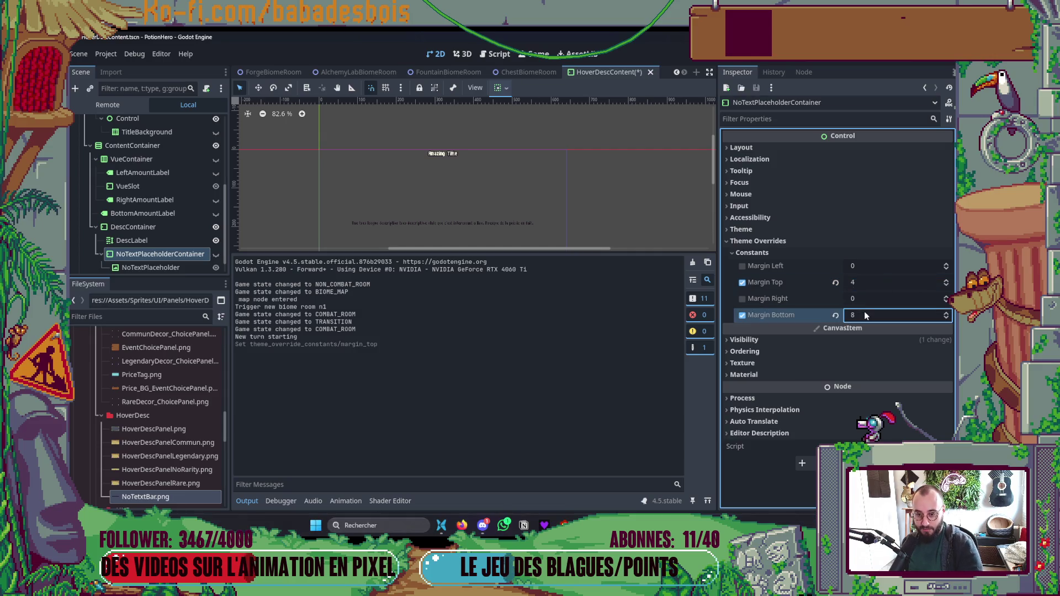
{"action": "type", "text": "10"}
{"action": "key", "text": "Return"}
{"action": "key", "text": "F5"}
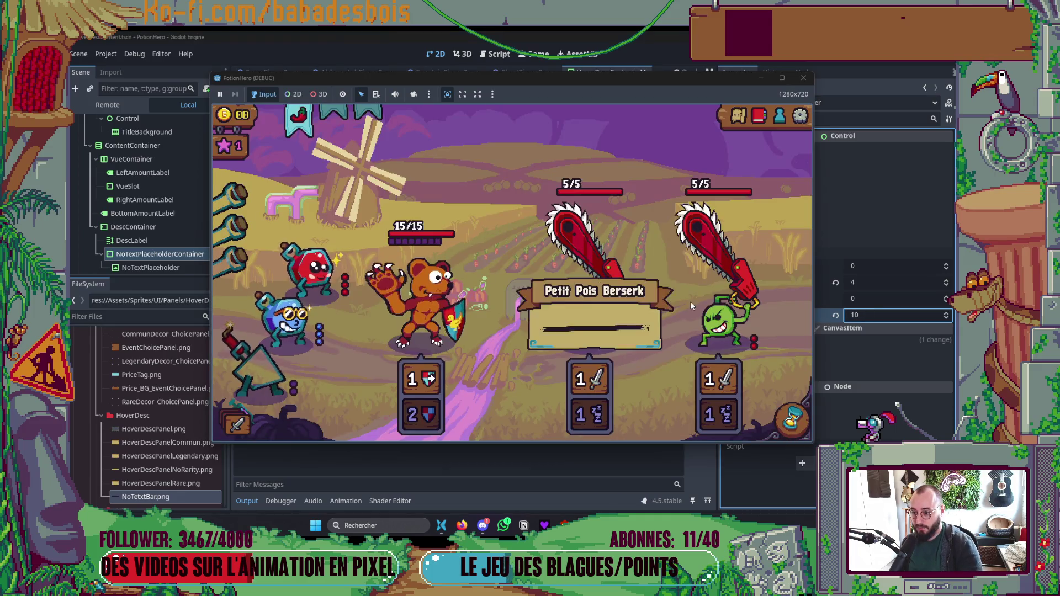
Step: Restart the game and enter the first sword room from the route map
{"action": "left_click", "coordinate": [803, 78]}
{"action": "key", "text": "F5"}
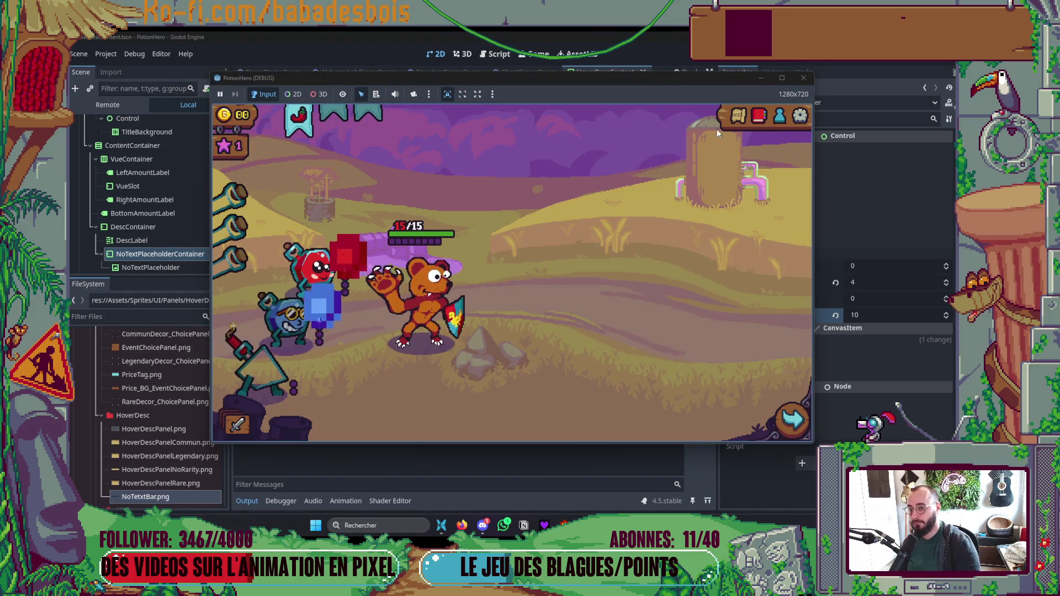
{"action": "left_click", "coordinate": [737, 116]}
{"action": "left_click", "coordinate": [321, 310]}
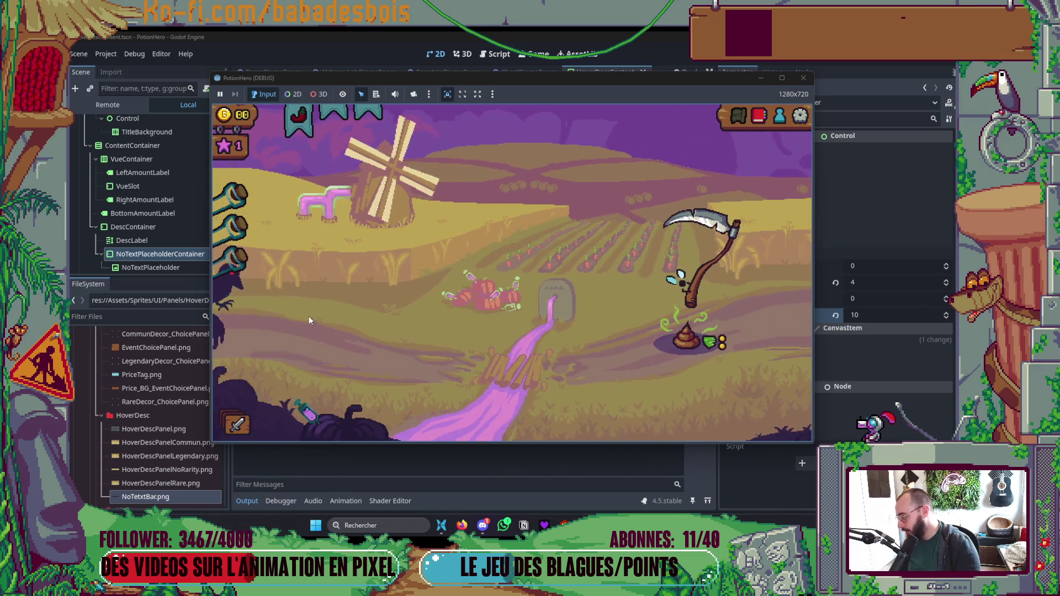
{"action": "mouse_move", "coordinate": [662, 290]}
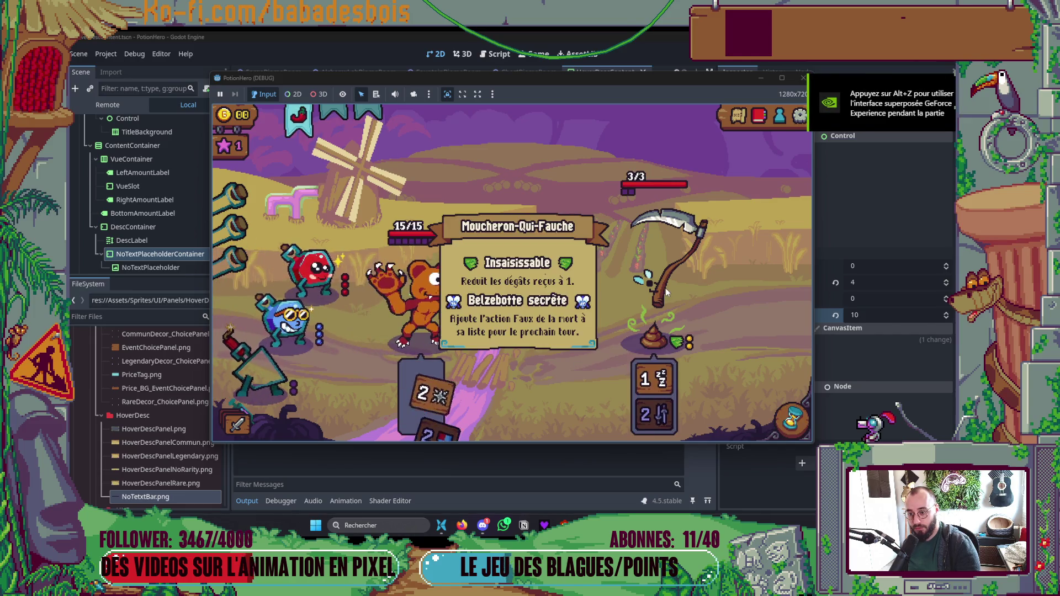
Step: Pass turns until the fight is won, dismiss the 1 coin, 1 star reward, and enter the next combat
{"action": "left_click", "coordinate": [788, 408]}
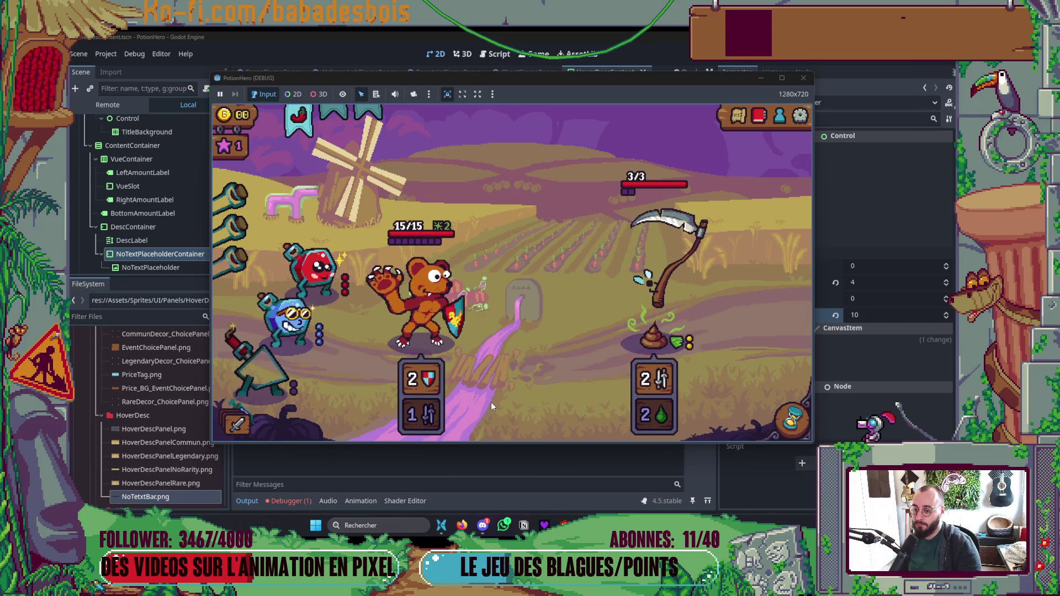
{"action": "left_click", "coordinate": [790, 419]}
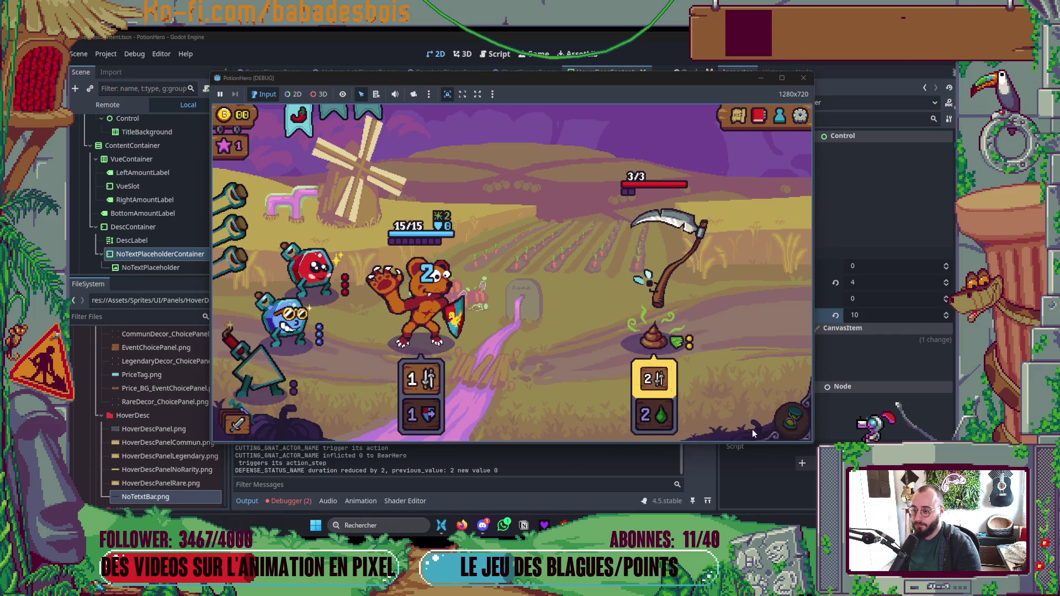
{"action": "left_click", "coordinate": [805, 423]}
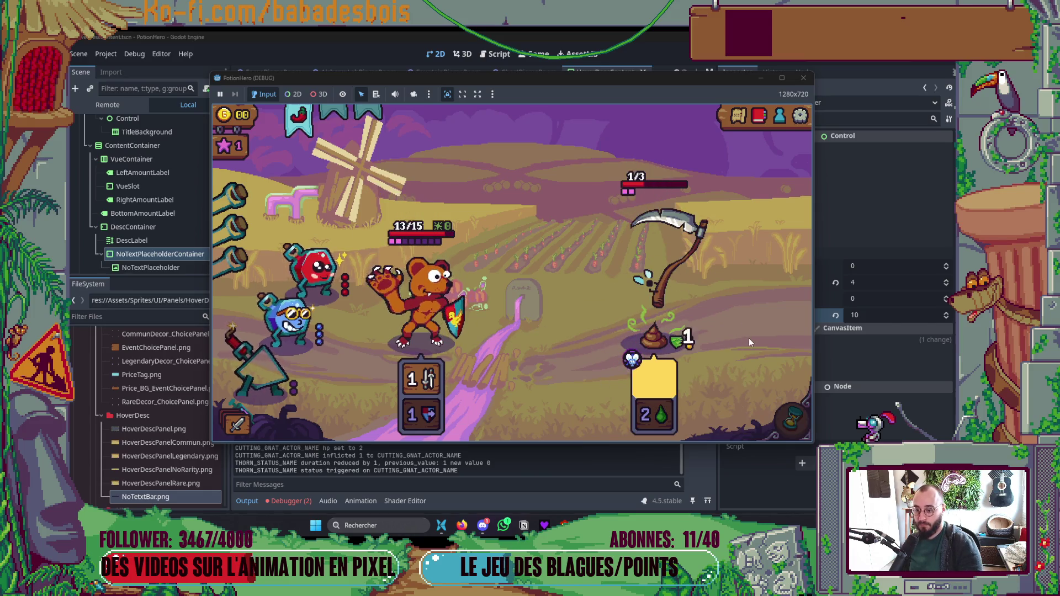
{"action": "left_click", "coordinate": [793, 421]}
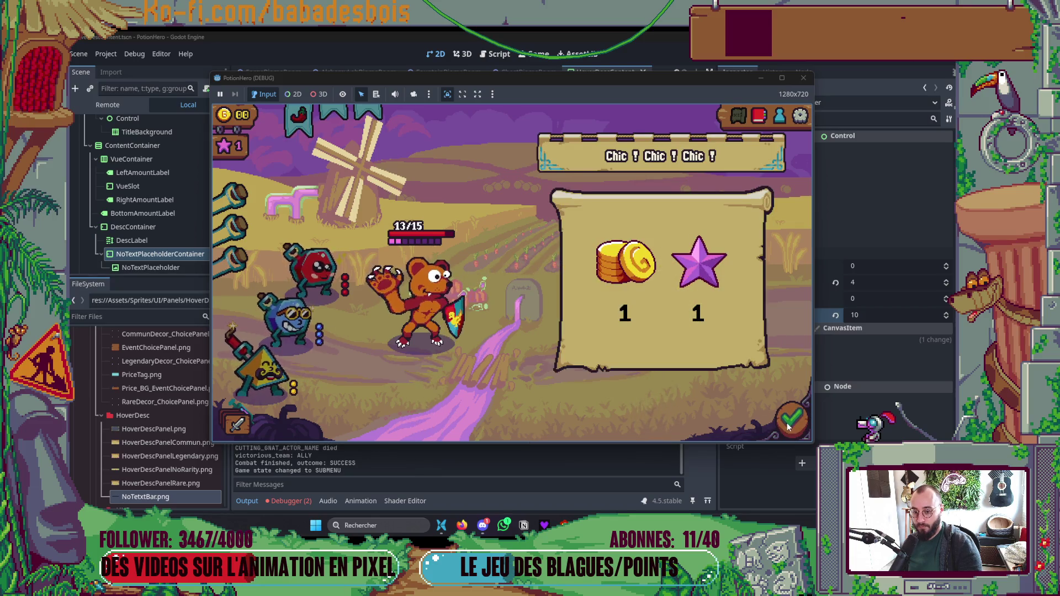
{"action": "key", "text": "Return"}
{"action": "left_click", "coordinate": [359, 284]}
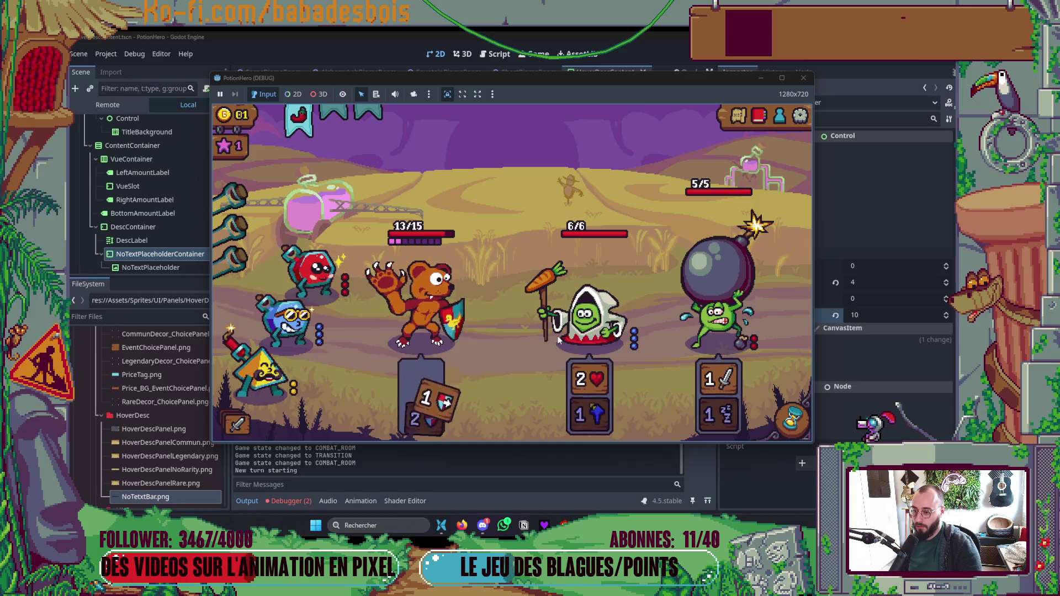
Step: View the hover panels of the Petit Pois enemies, the bear, and the Bim action card
{"action": "mouse_move", "coordinate": [608, 328]}
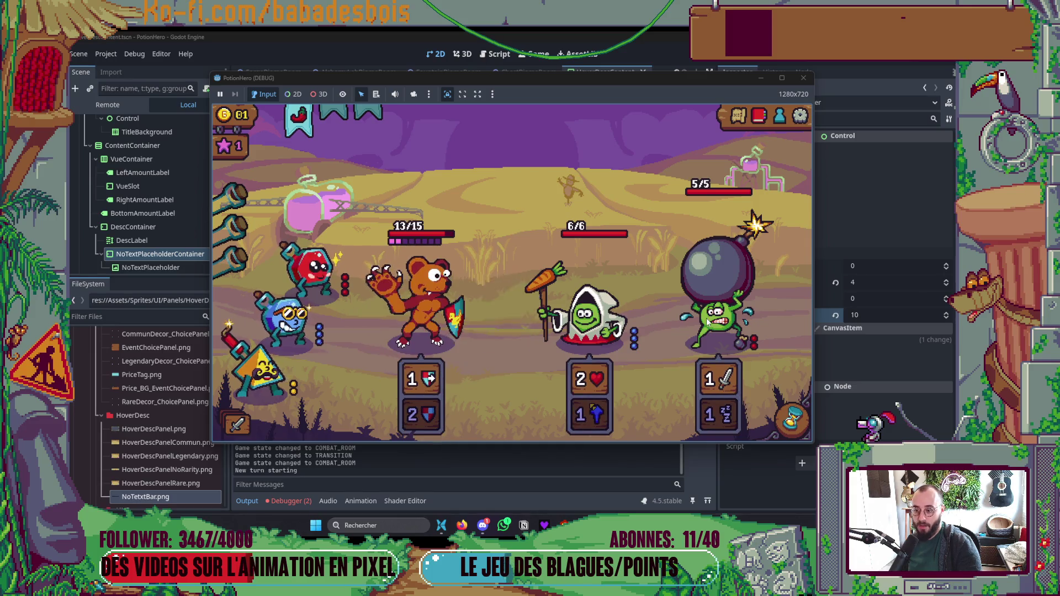
{"action": "mouse_move", "coordinate": [716, 323]}
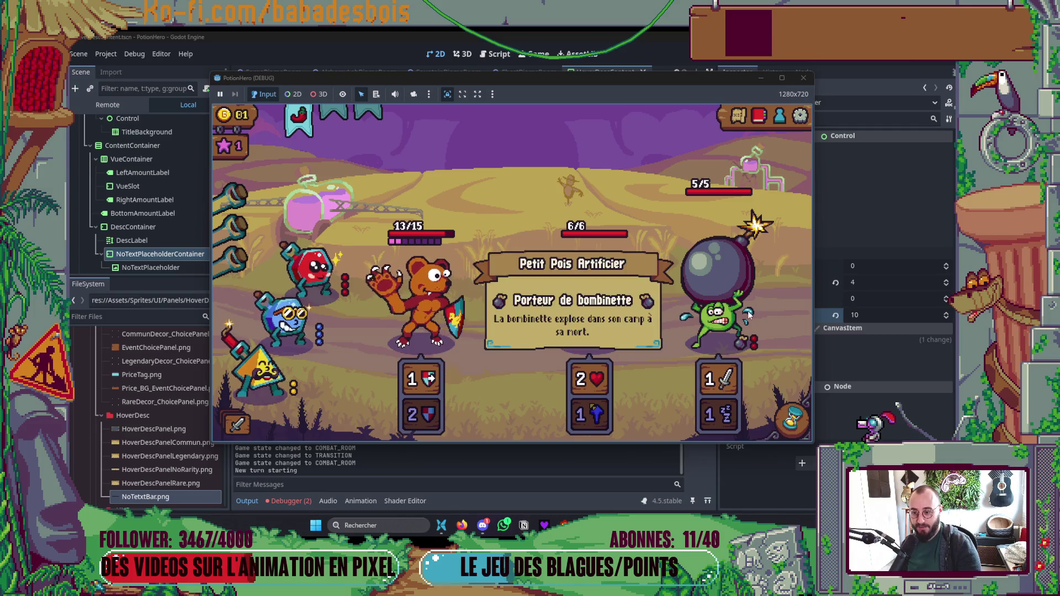
{"action": "mouse_move", "coordinate": [427, 415]}
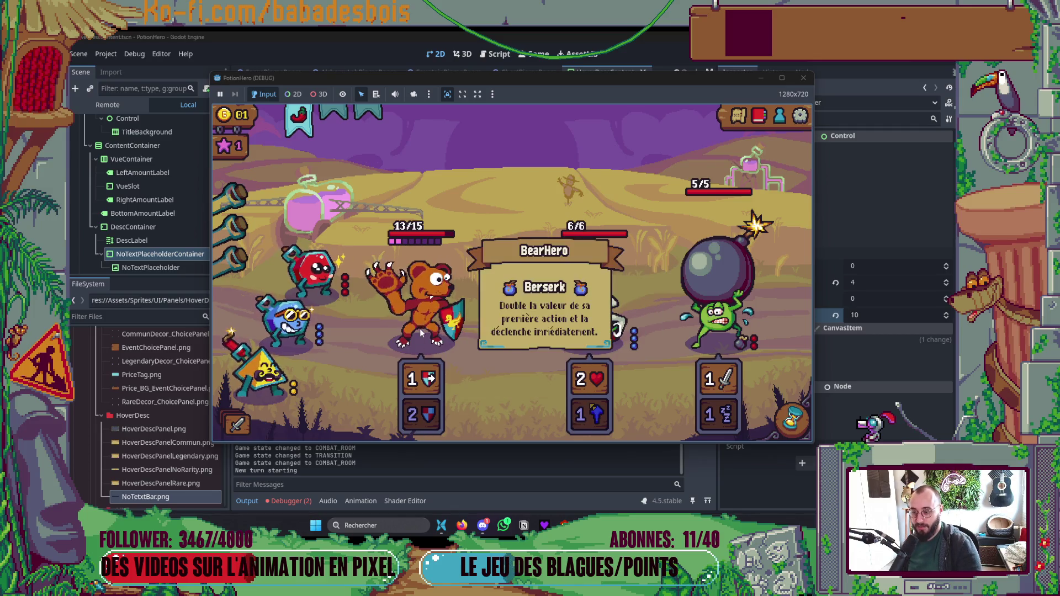
{"action": "mouse_move", "coordinate": [718, 415]}
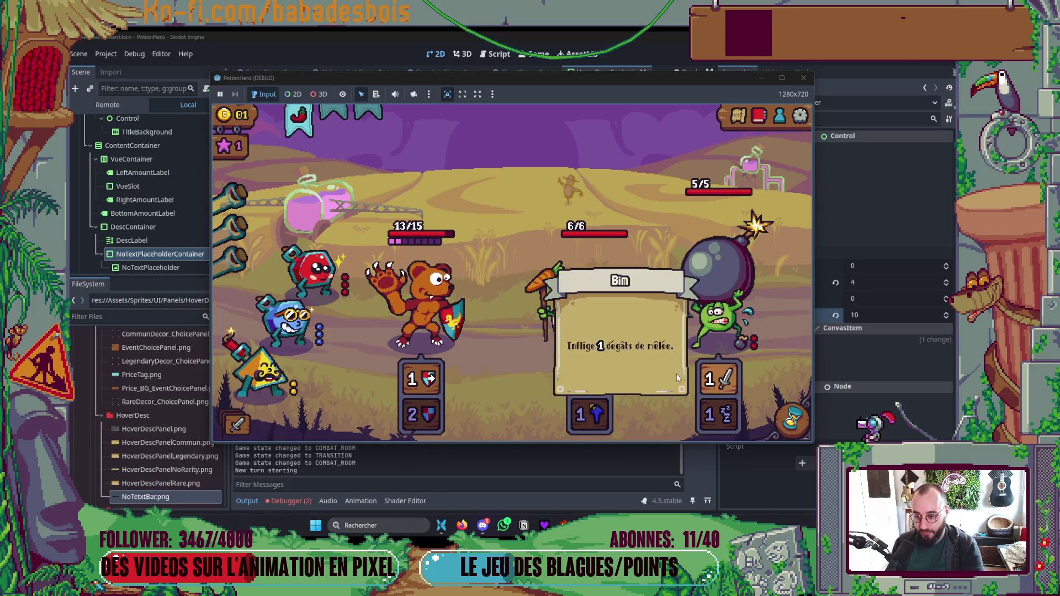
{"action": "mouse_move", "coordinate": [594, 386]}
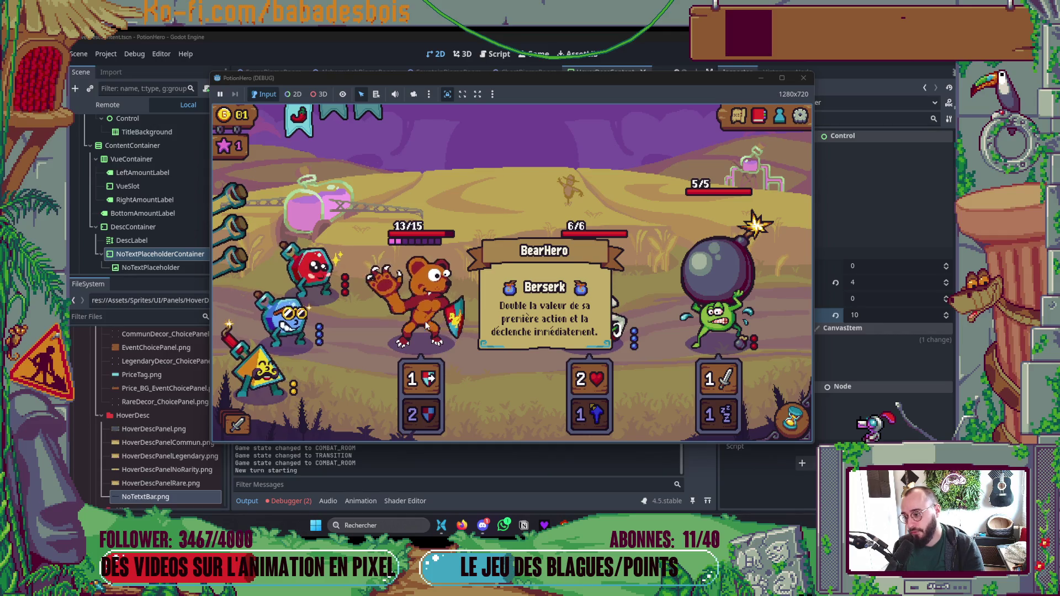
Step: Check the hooded enemy and flask panels for the placeholder bar, then stop the game with F8
{"action": "mouse_move", "coordinate": [408, 320]}
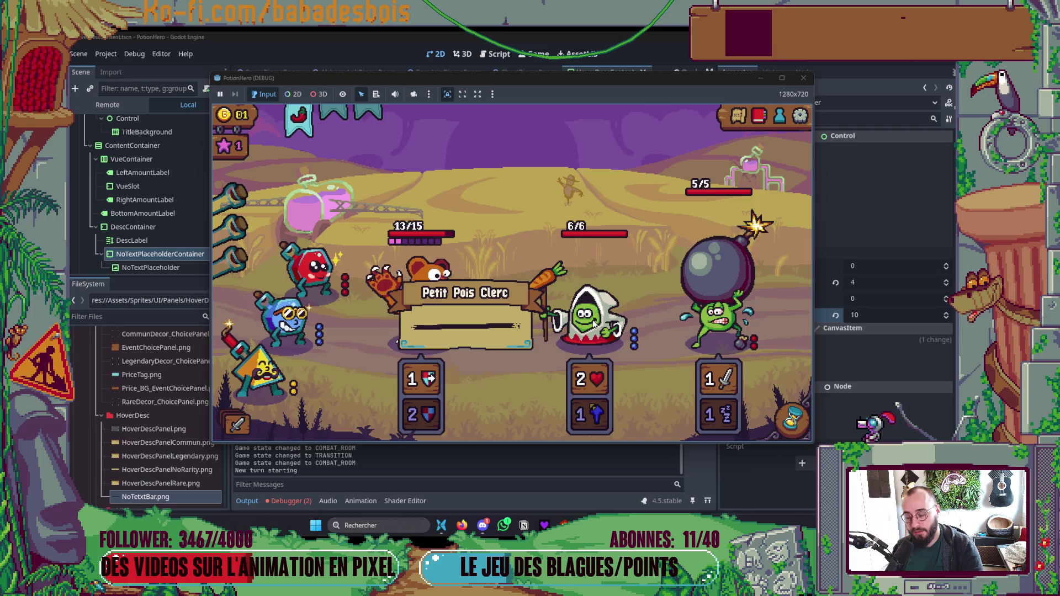
{"action": "mouse_move", "coordinate": [595, 423]}
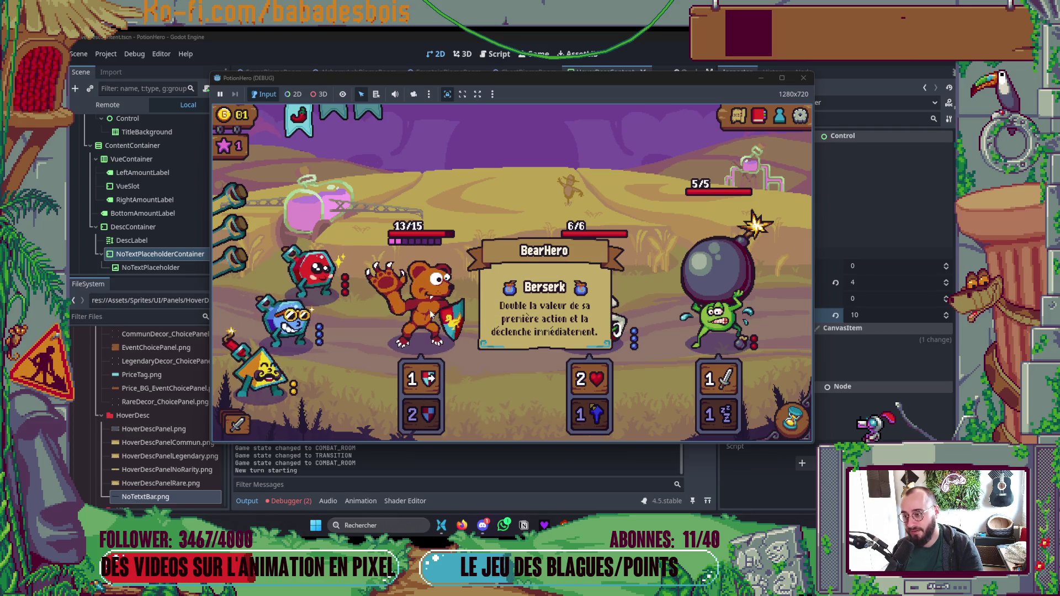
{"action": "mouse_move", "coordinate": [592, 304]}
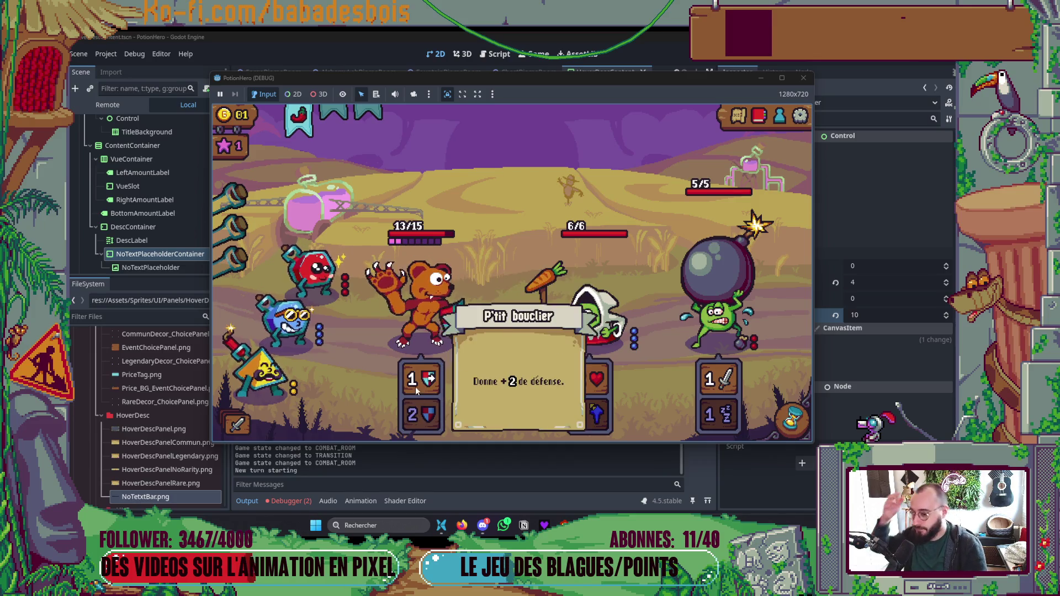
{"action": "mouse_move", "coordinate": [274, 371]}
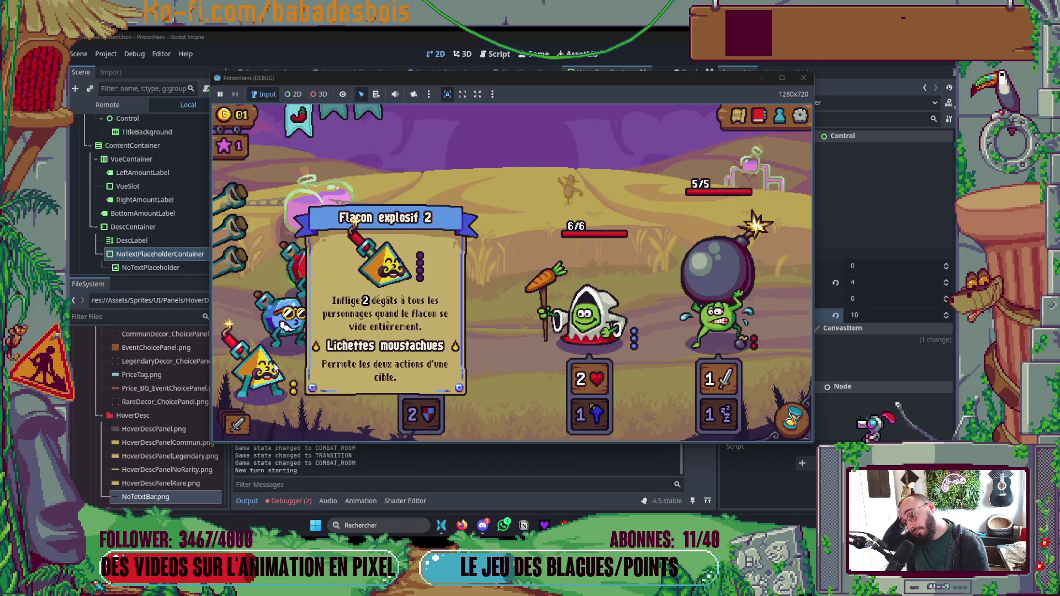
{"action": "mouse_move", "coordinate": [323, 284]}
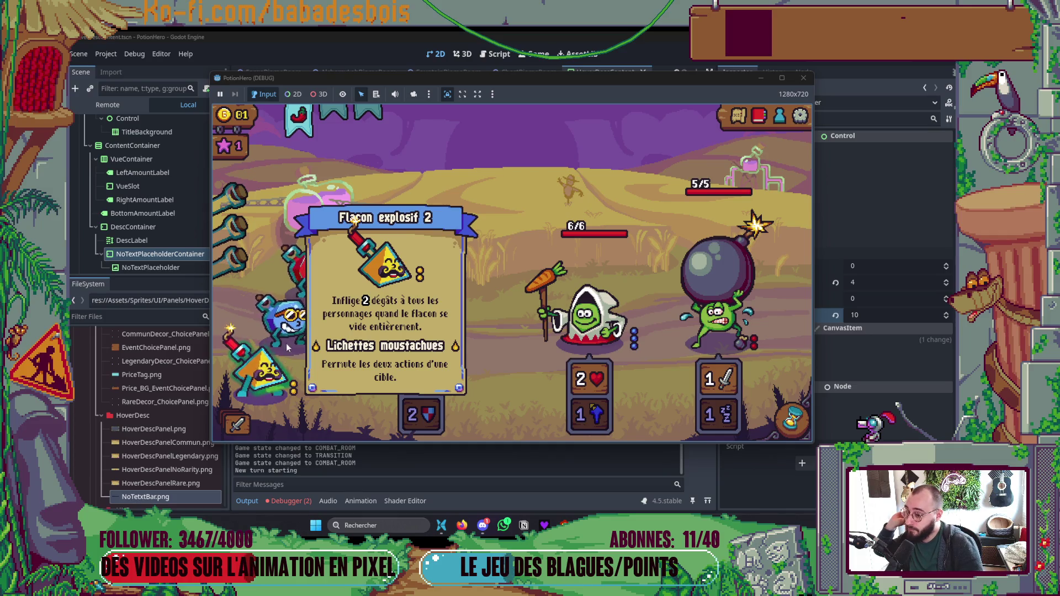
{"action": "mouse_move", "coordinate": [289, 337]}
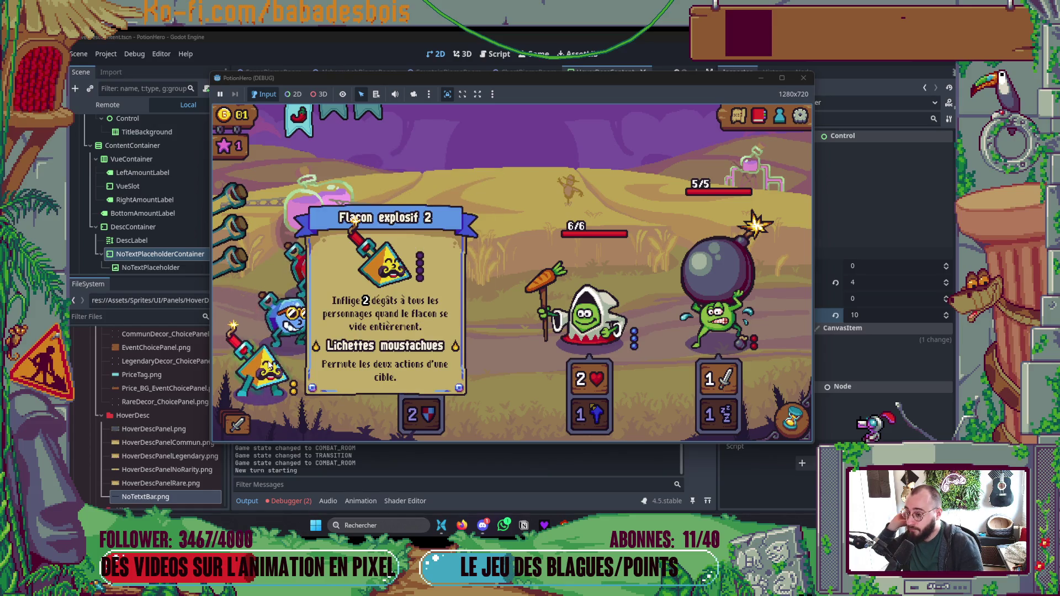
{"action": "mouse_move", "coordinate": [219, 209]}
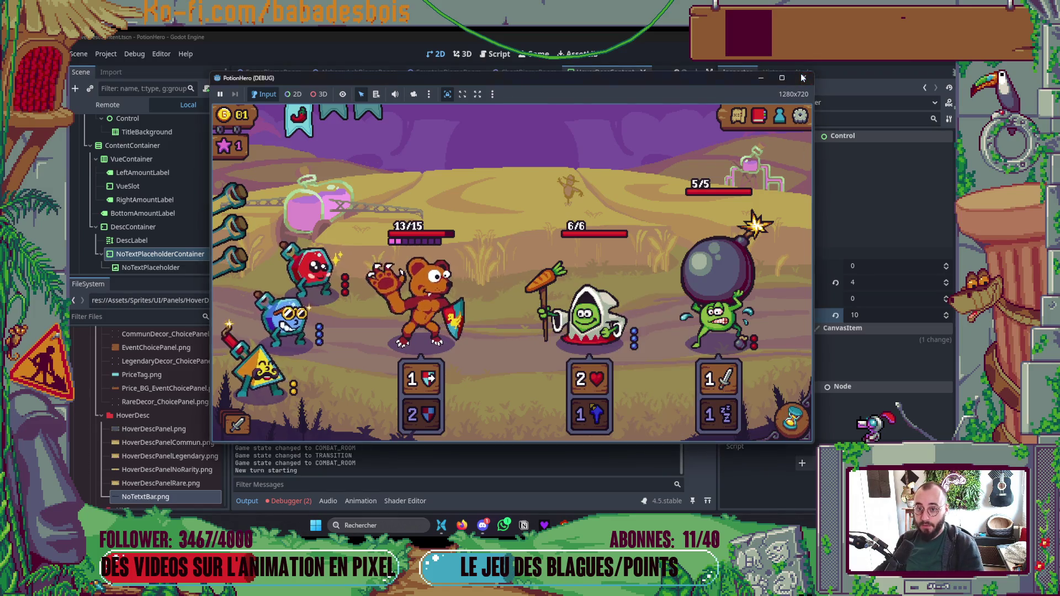
{"action": "key", "text": "F8"}
{"action": "left_click", "coordinate": [252, 500]}
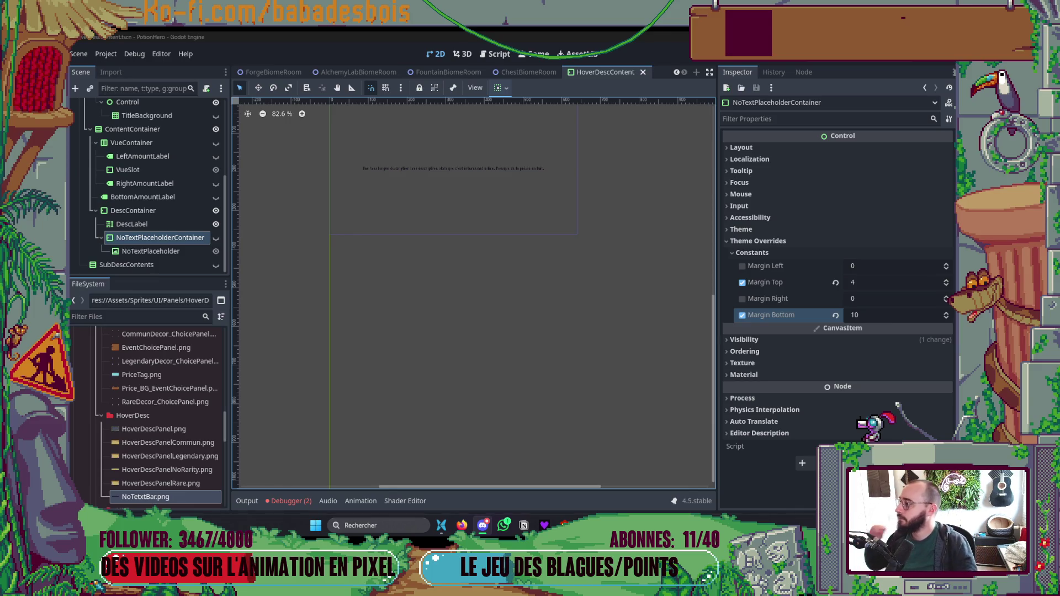
Step: Save the HoverDescContent scene with the 4/10 margins and bring Neovim back to the front
{"action": "key", "text": "F5"}
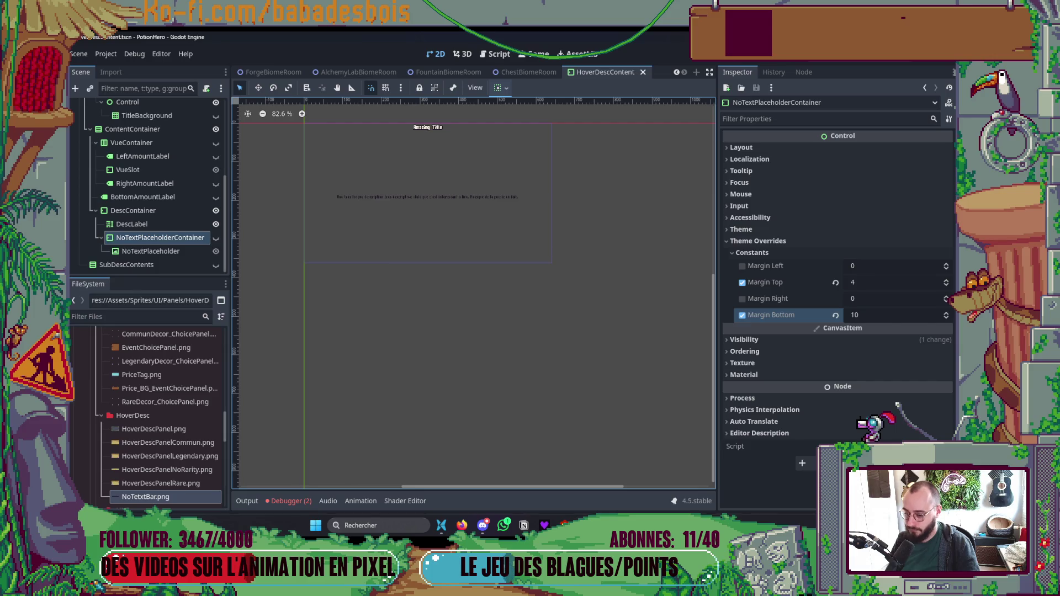
{"action": "key", "text": "alt+Tab"}
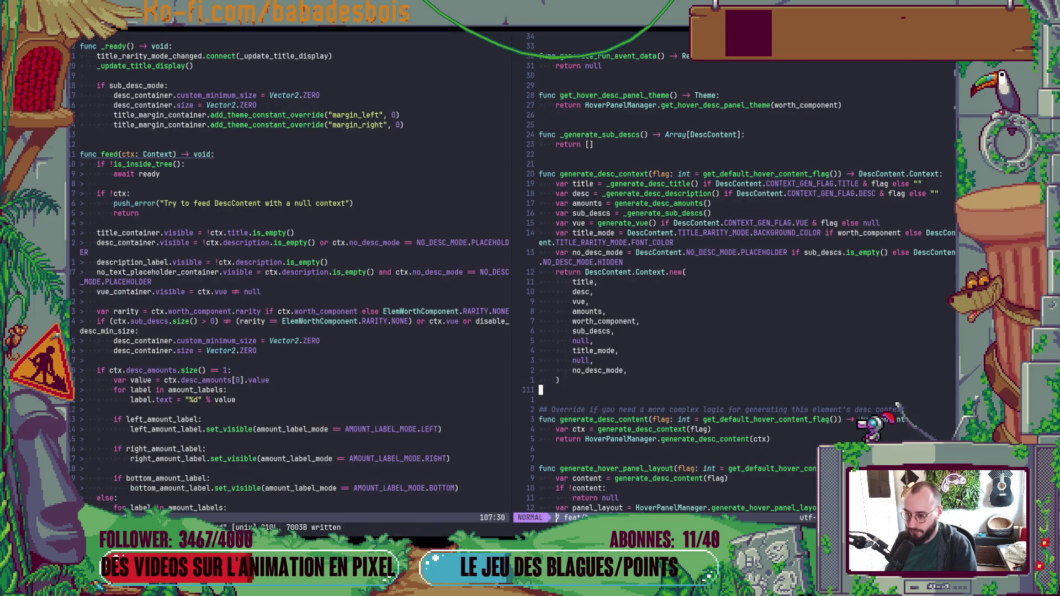
Step: In a terminal below the code, check the git status and stage all changed files
{"action": "key", "text": "ctrl+backslash"}
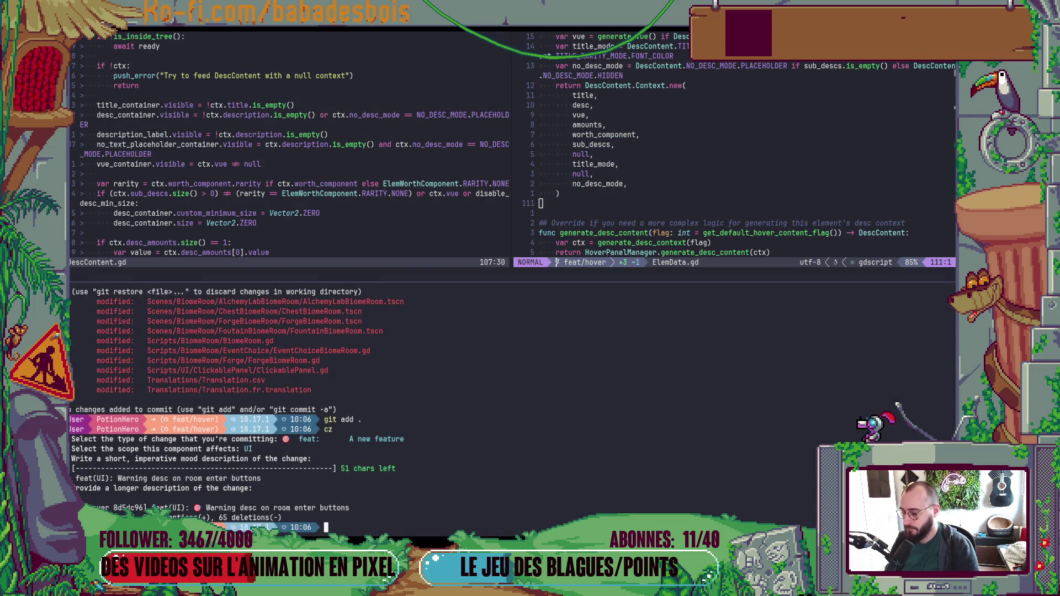
{"action": "type", "text": "gits"}
{"action": "key", "text": "Return"}
{"action": "type", "text": "git add"}
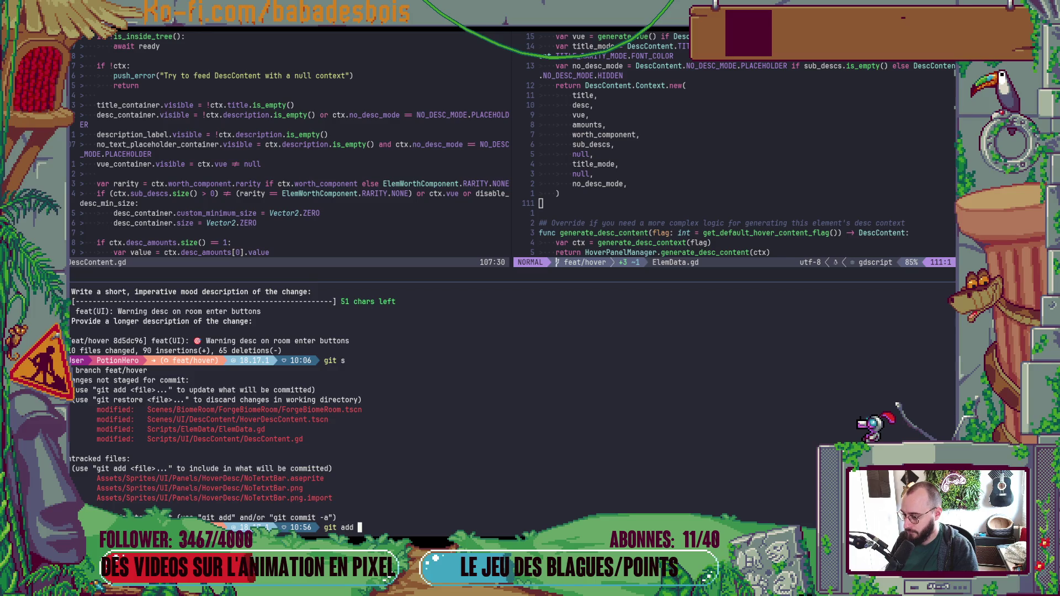
{"action": "type", "text": "."}
{"action": "key", "text": "Return"}
Step: Commit with cz as type feat, scope UI, message 'No desc placeholder texture'
{"action": "type", "text": "cz"}
{"action": "key", "text": "Return"}
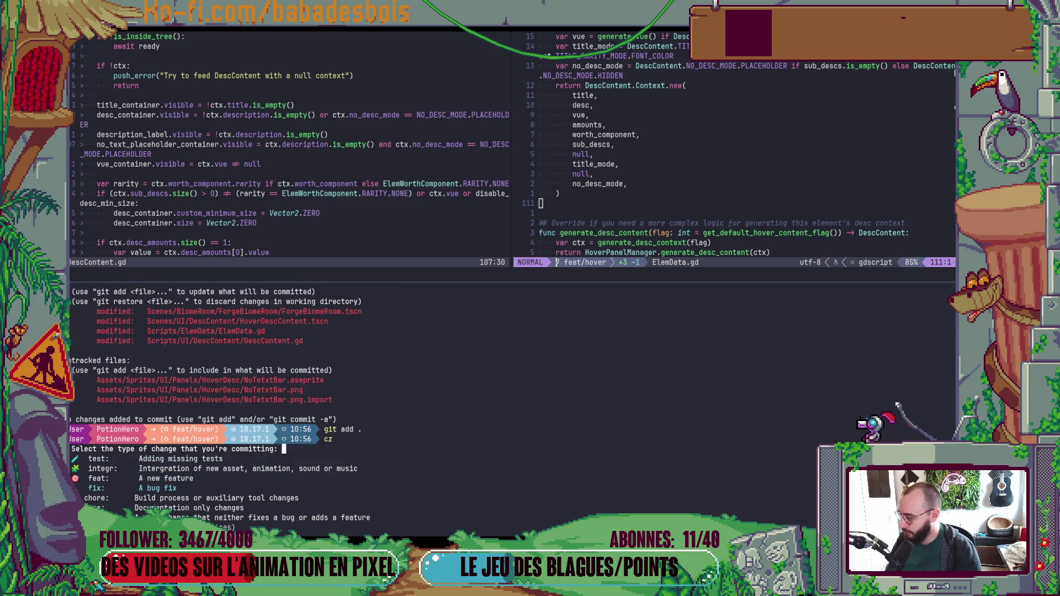
{"action": "key", "text": "Up"}
{"action": "key", "text": "Return"}
{"action": "key", "text": "Down"}
{"action": "key", "text": "Down"}
{"action": "key", "text": "Return"}
{"action": "type", "text": "F"}
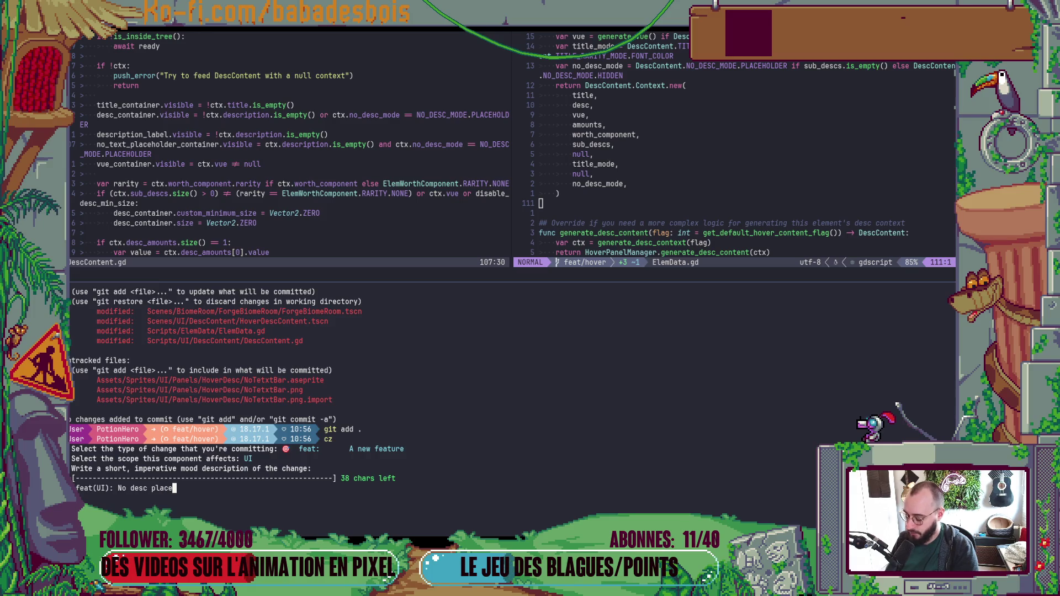
{"action": "type", "text": "lder "}
{"action": "type", "text": "texture"}
{"action": "key", "text": "Return"}
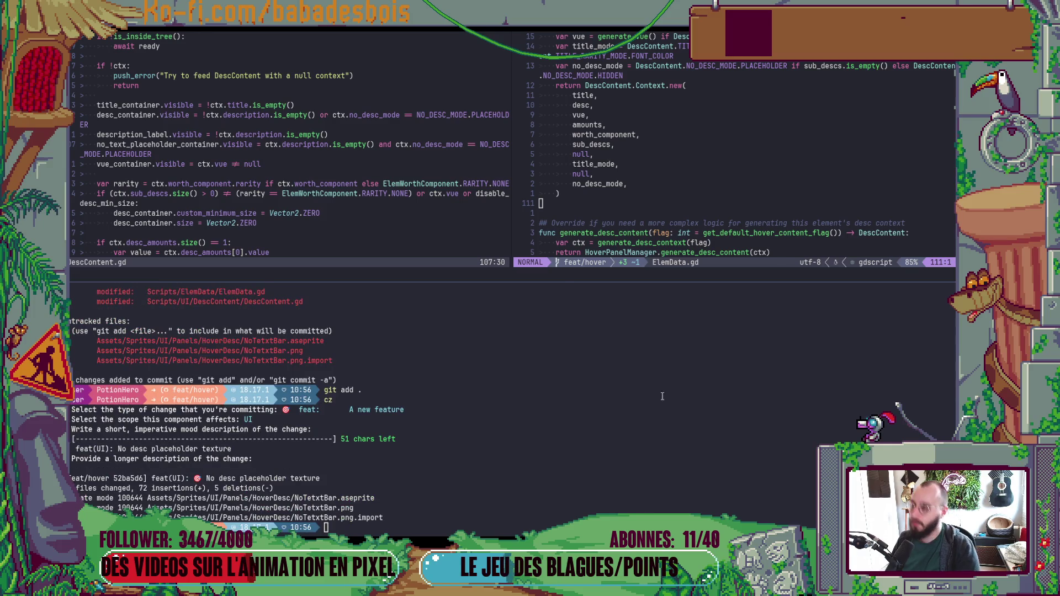
Step: Leave Neovim, cycling back to the Godot editor and then bringing the browser forward
{"action": "key", "text": "alt+Tab"}
{"action": "key", "text": "alt+Tab"}
{"action": "key", "text": "alt+shift+Tab"}
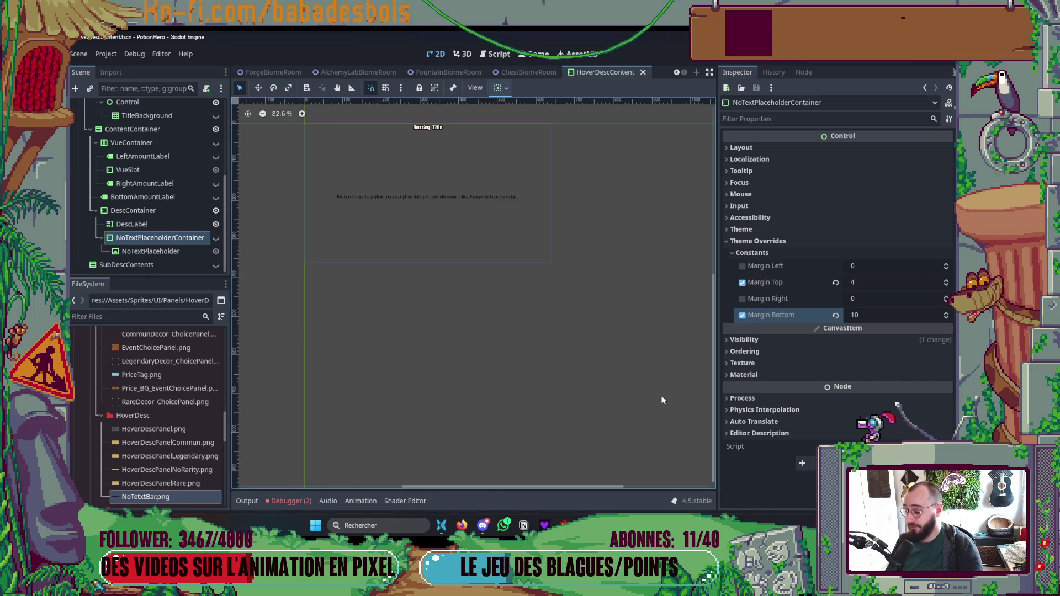
{"action": "left_click", "coordinate": [462, 524]}
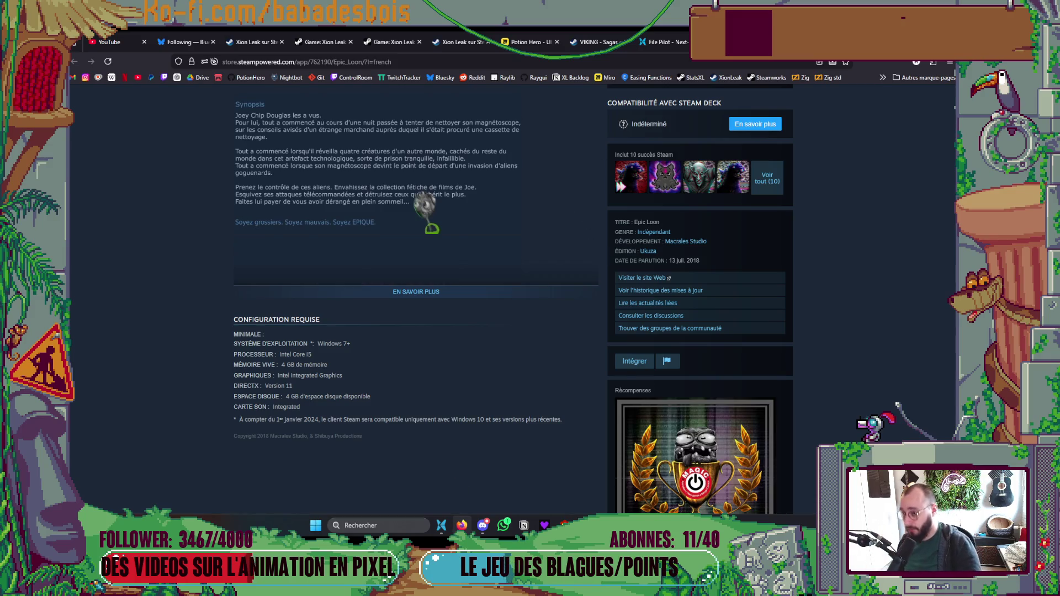
Step: Close the Epic Loon Steam page tab and load the Twitch bookmark in a fresh tab
{"action": "key", "text": "ctrl+w"}
{"action": "key", "text": "ctrl+w"}
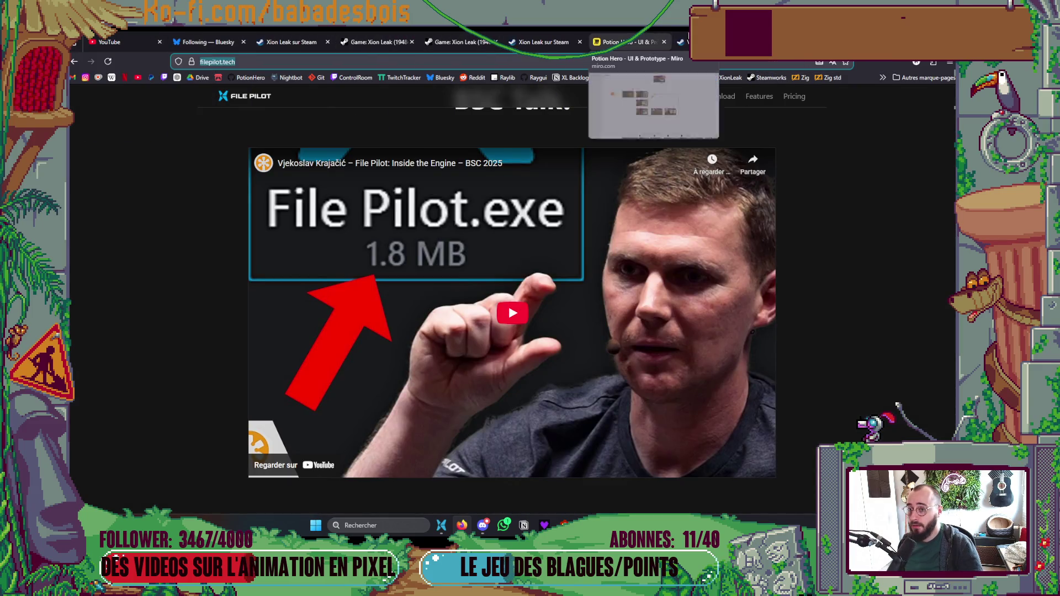
{"action": "key", "text": "ctrl+t"}
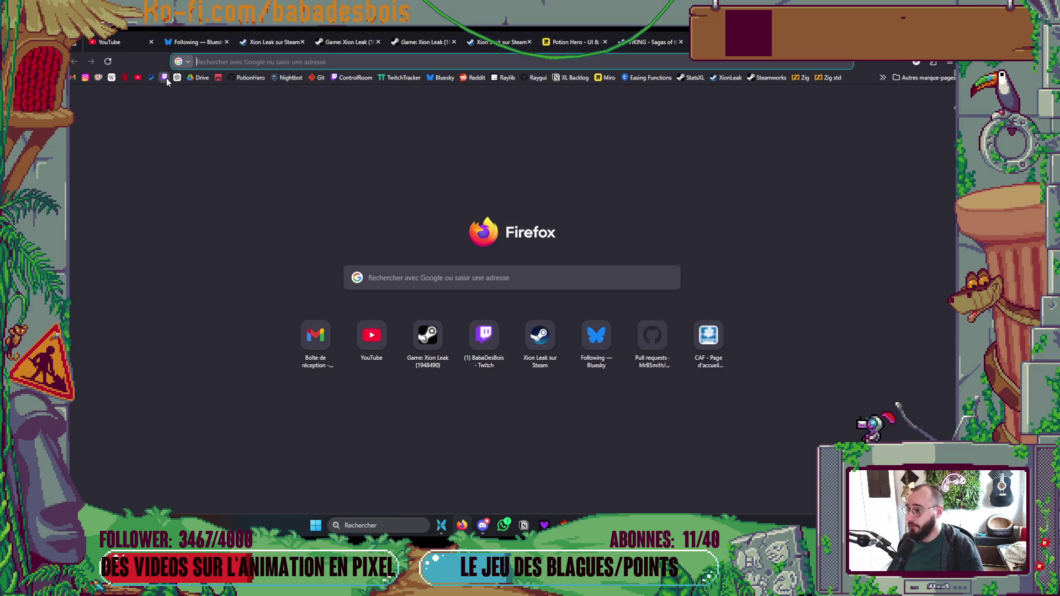
{"action": "left_click", "coordinate": [165, 77]}
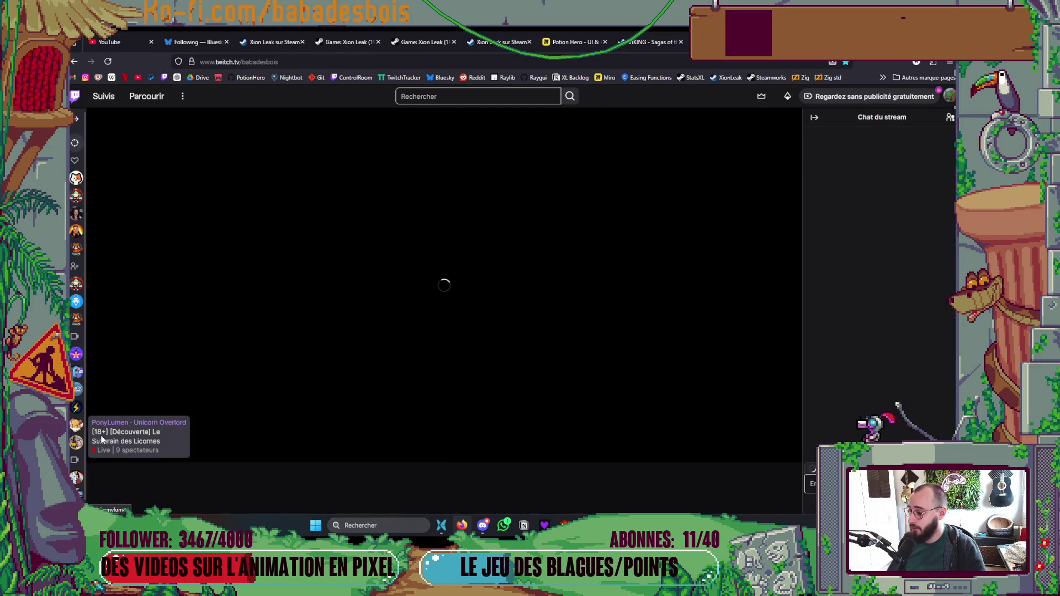